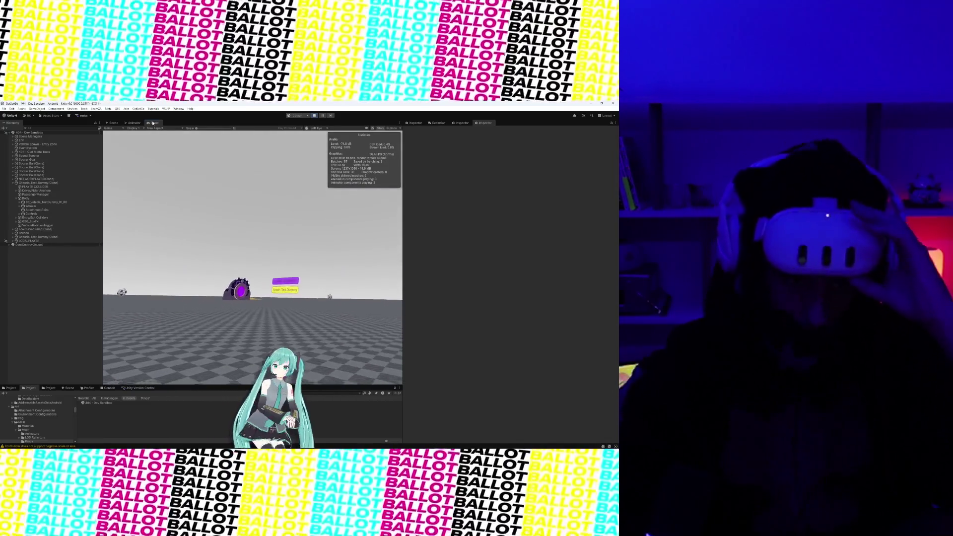
Search the project assets for the bumper and select a Bumper prefab to inspect its components
click(11, 388)
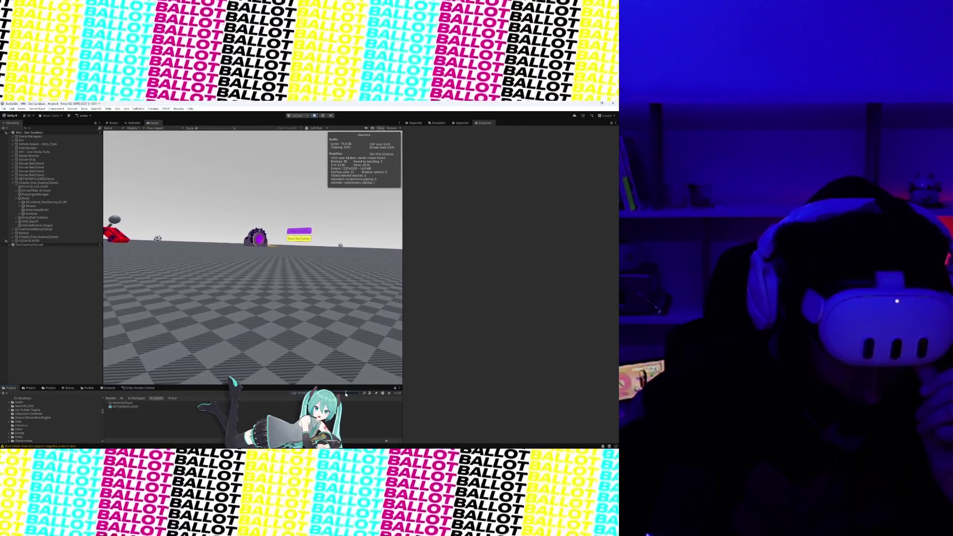
click(346, 394)
text(ba)
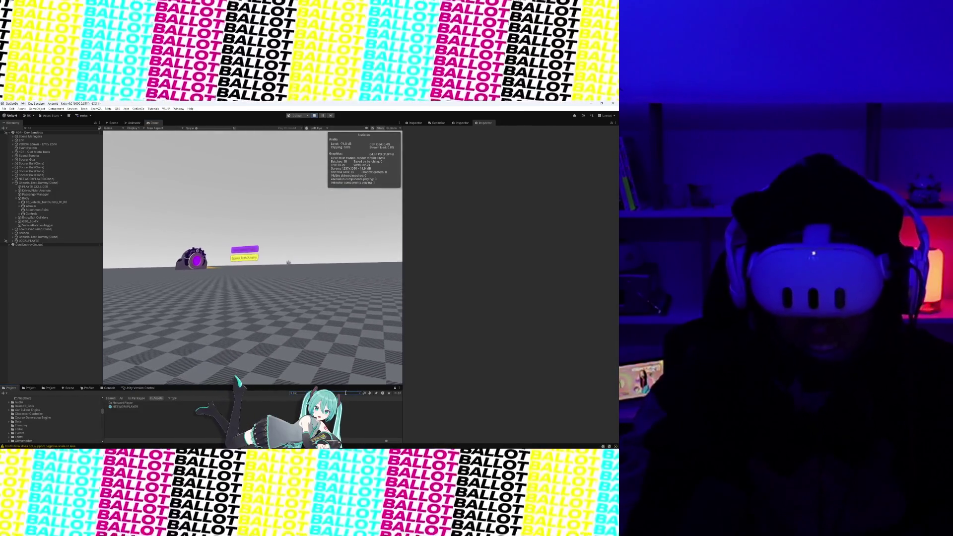
text(mper)
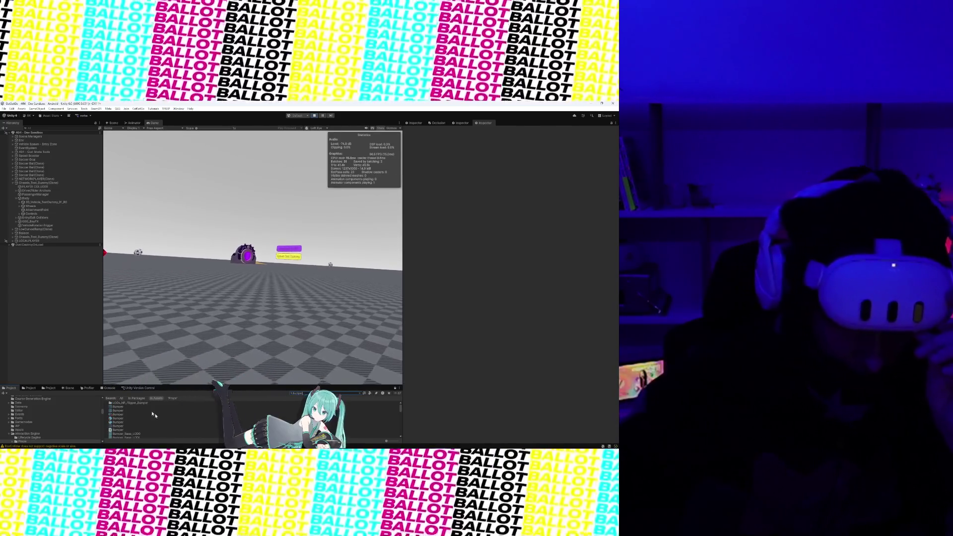
click(129, 419)
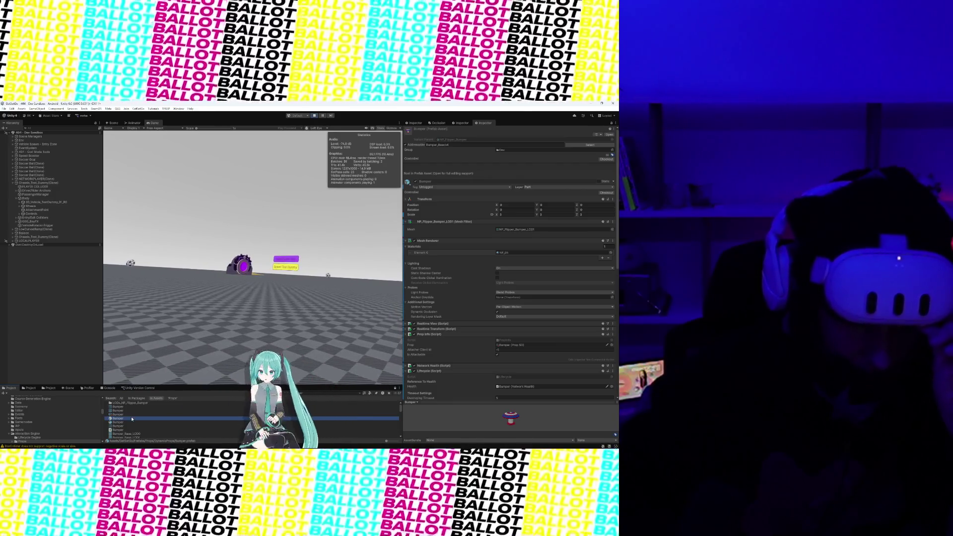
Frame Bumper(Clone) in the Scene view, rotate it to Z -20.934, and return to the Game view
key(ctrl+1)
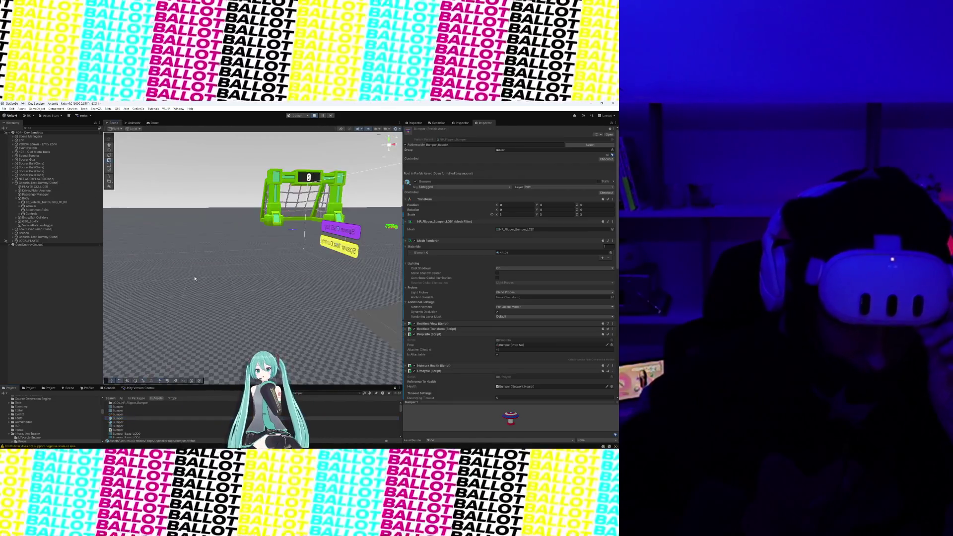
scroll(195, 279, down, 4)
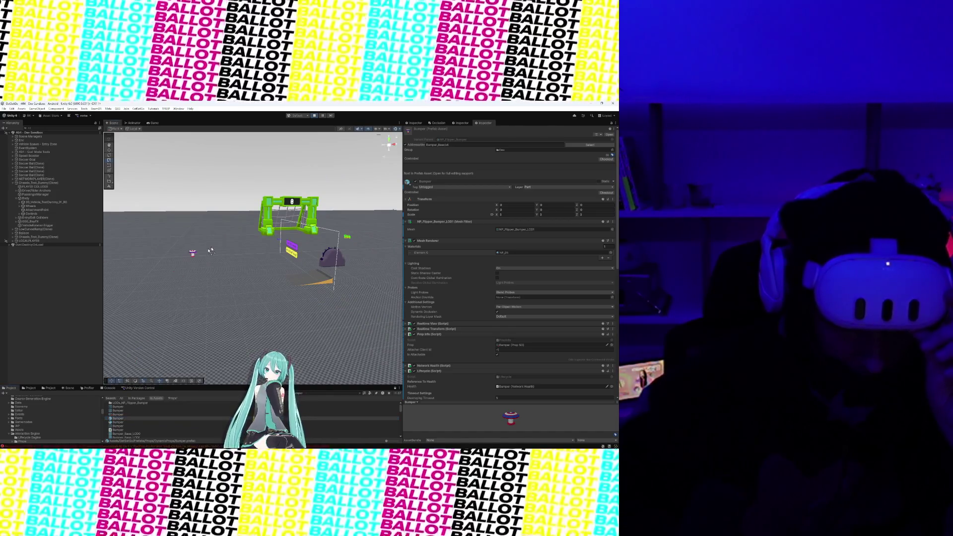
click(231, 250)
key(f)
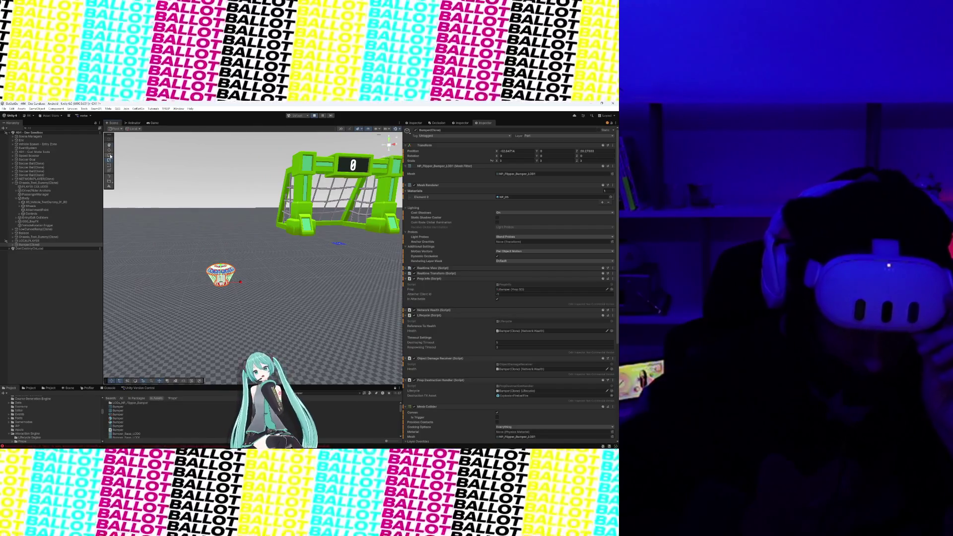
drag(240, 279, 272, 286)
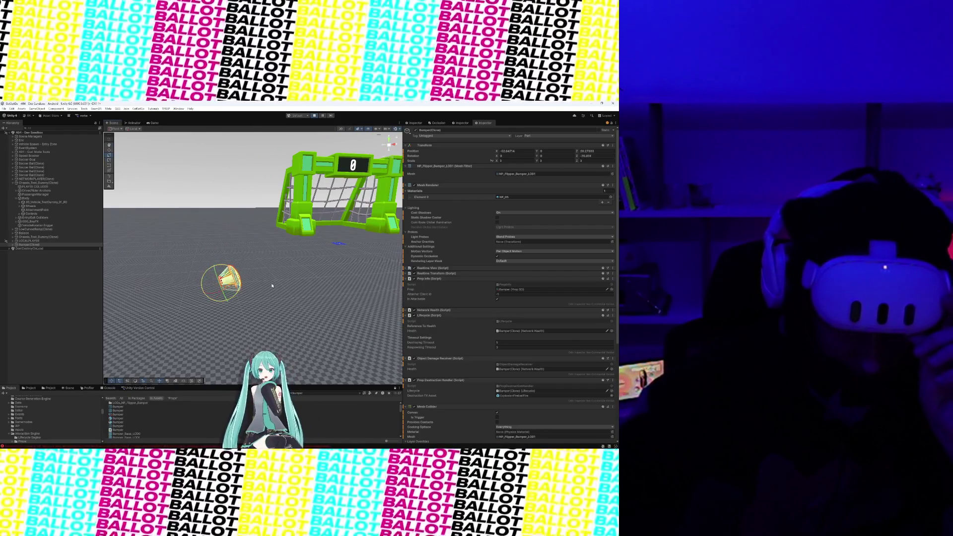
scroll(465, 355, down, 5)
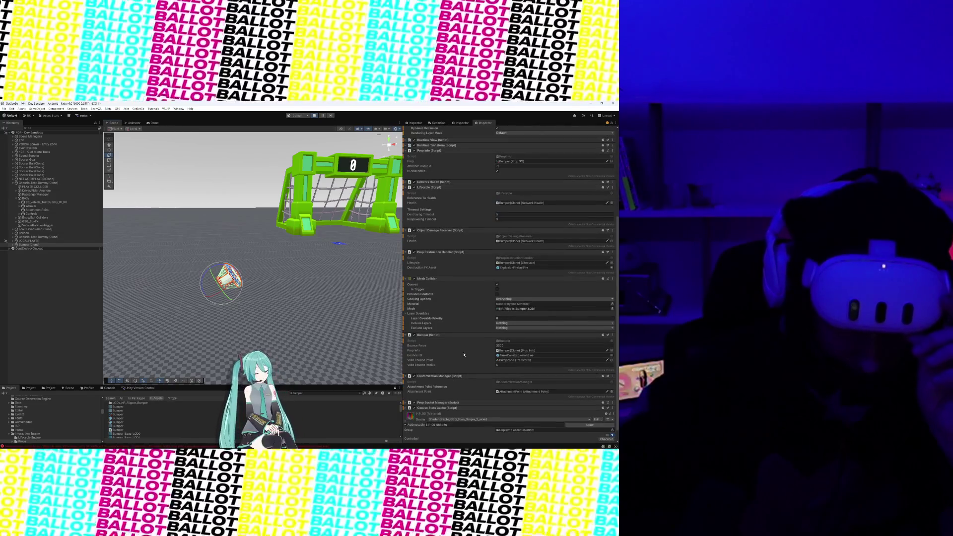
scroll(464, 355, up, 3)
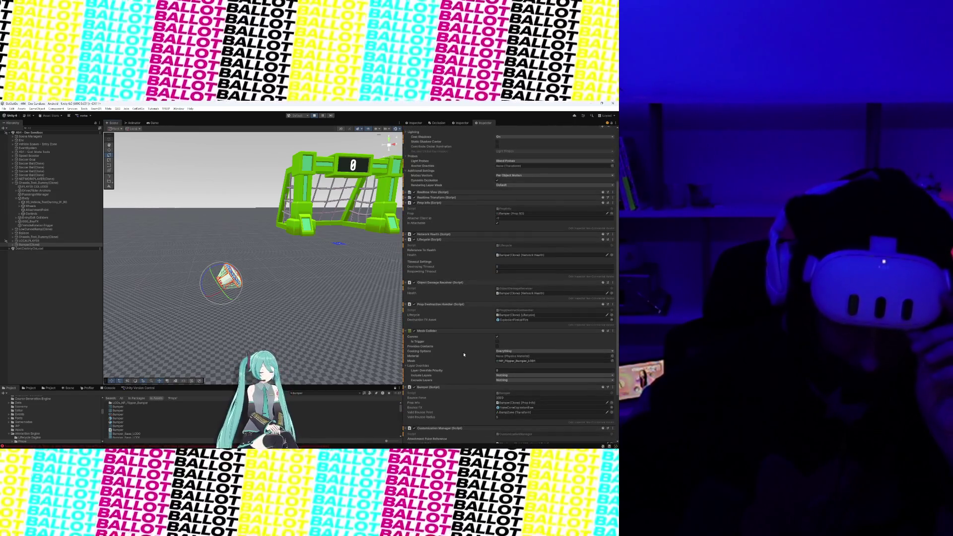
scroll(446, 365, down, 3)
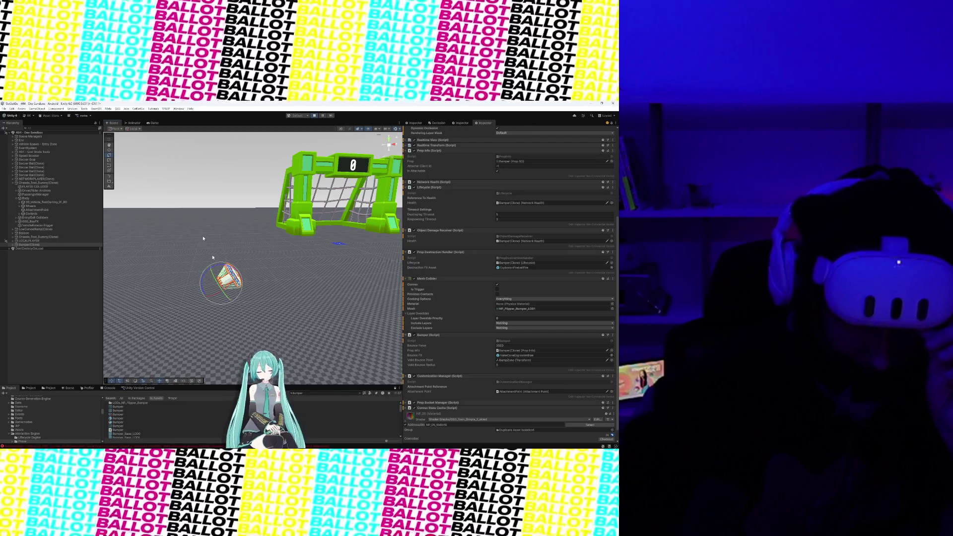
click(155, 123)
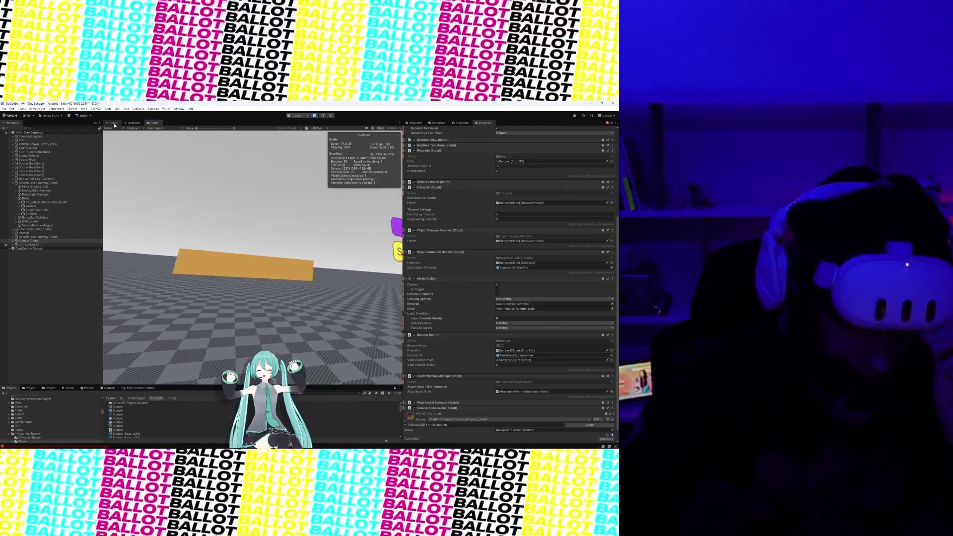
Frame the bumper in the Scene view and scale it uniformly to 8.5155 on all axes
key(ctrl+1)
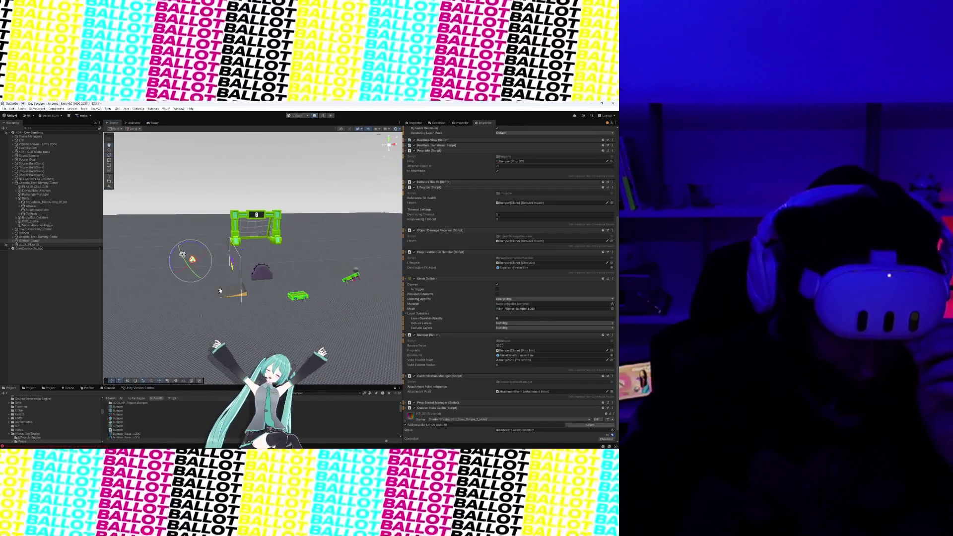
scroll(529, 181, up, 5)
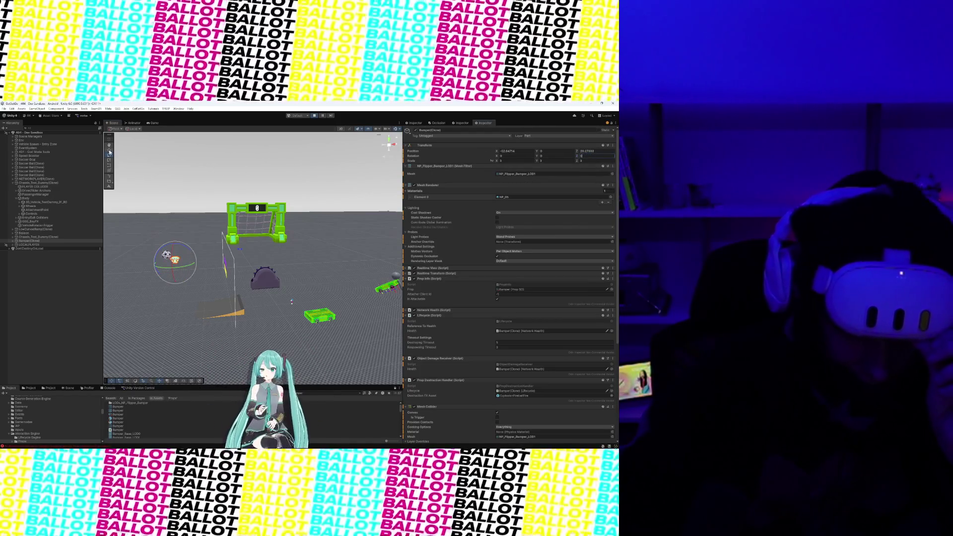
key(f)
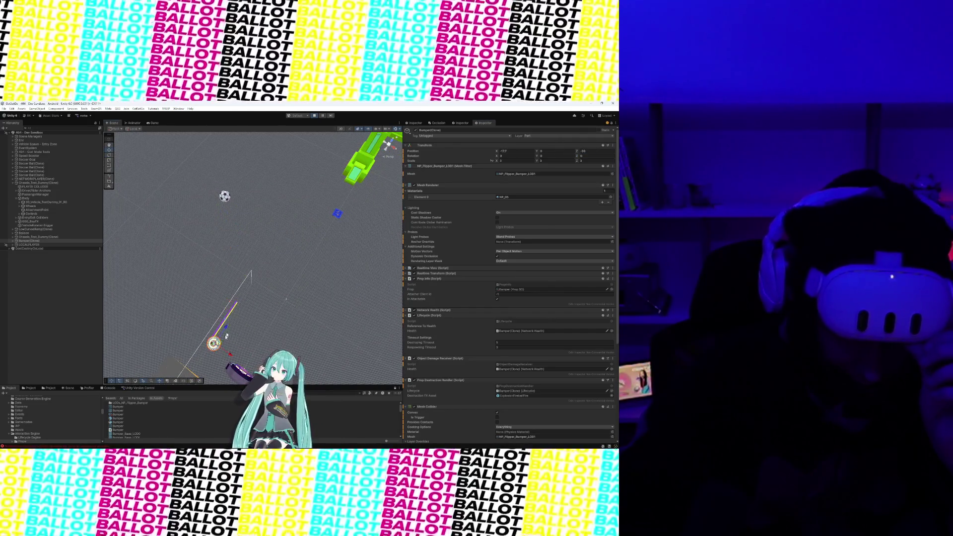
drag(226, 337, 249, 285)
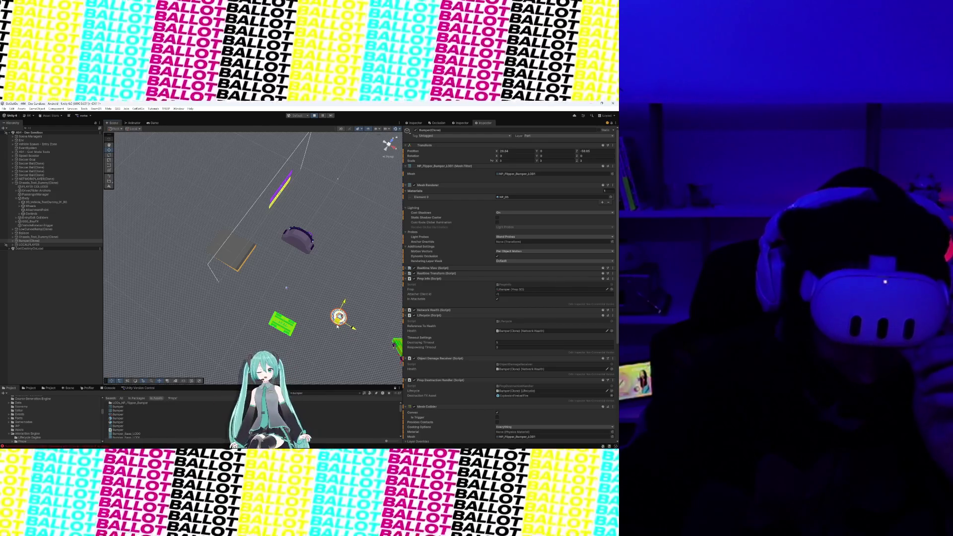
key(r)
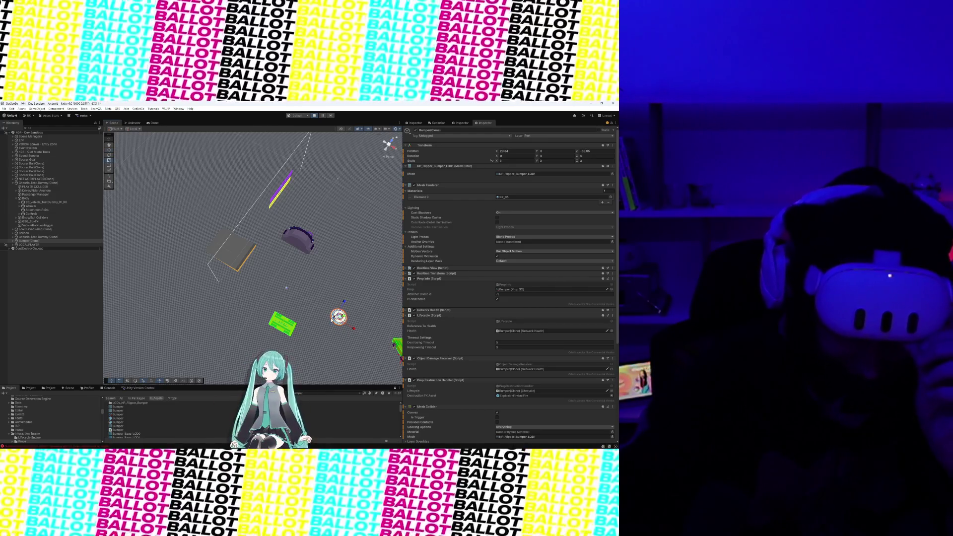
drag(339, 317, 410, 333)
mouse_move(286, 288)
mouse_down()
mouse_move(352, 284)
mouse_move(337, 207)
mouse_move(327, 216)
mouse_move(318, 203)
mouse_move(351, 252)
mouse_up()
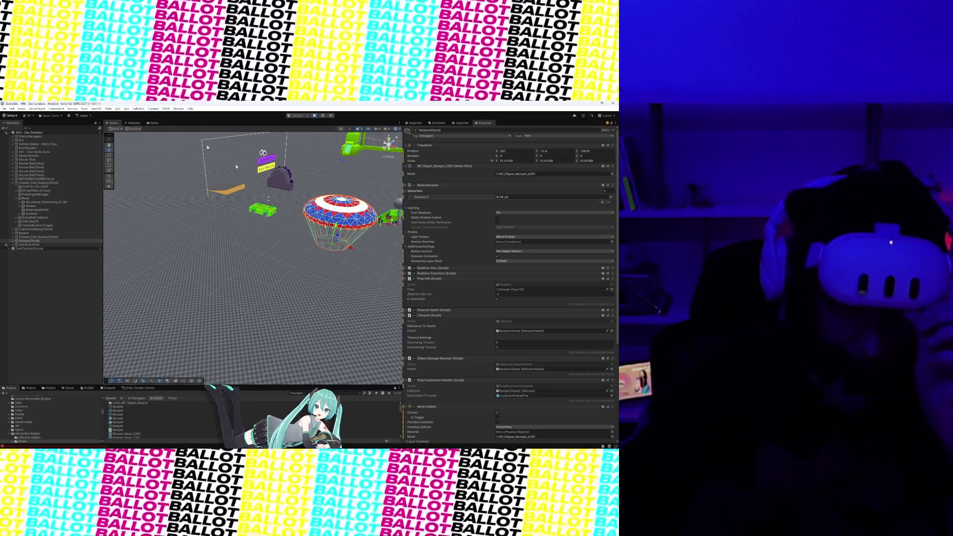
View the enlarged bumper through the VR headset in the Game view
click(155, 124)
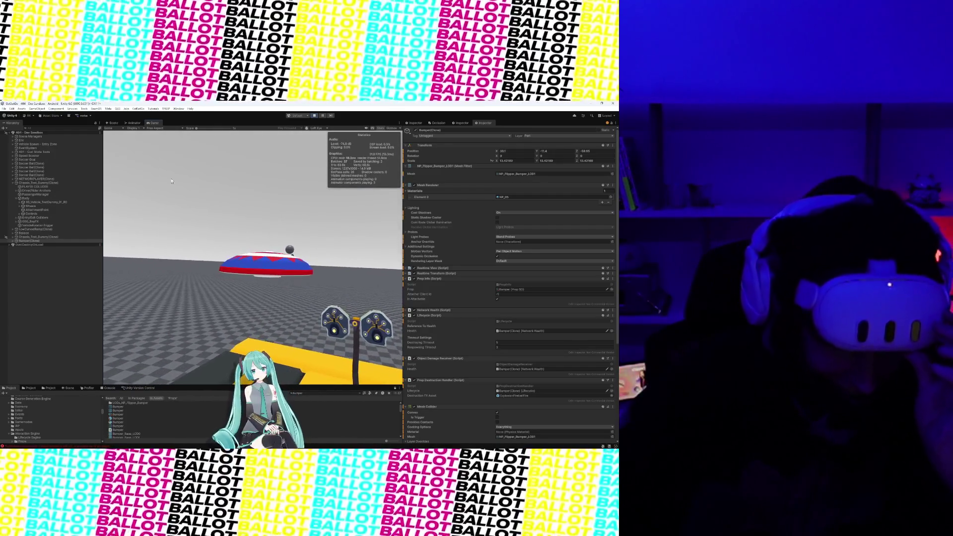
Move the bumper to Position X 21.6 in the Scene view, then check it in the Game view
click(114, 123)
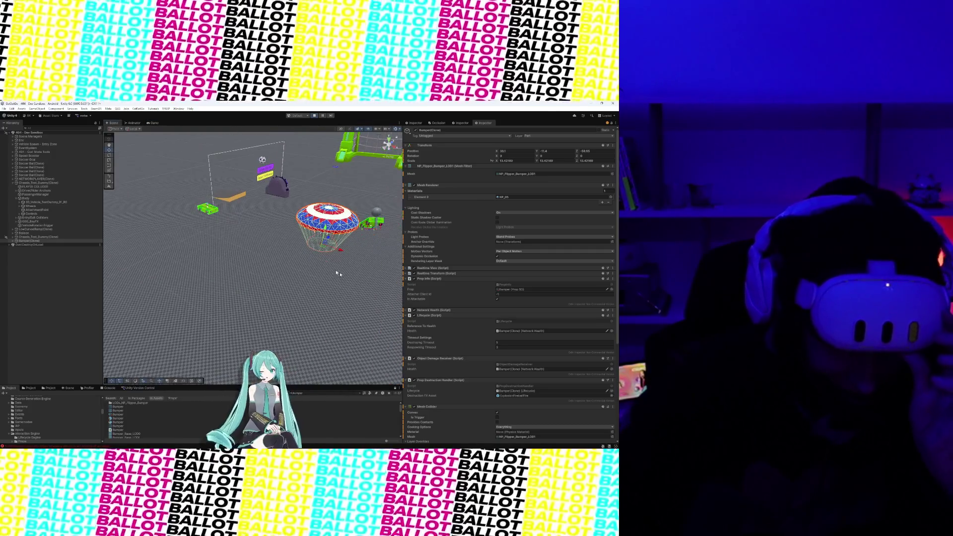
drag(338, 250, 300, 246)
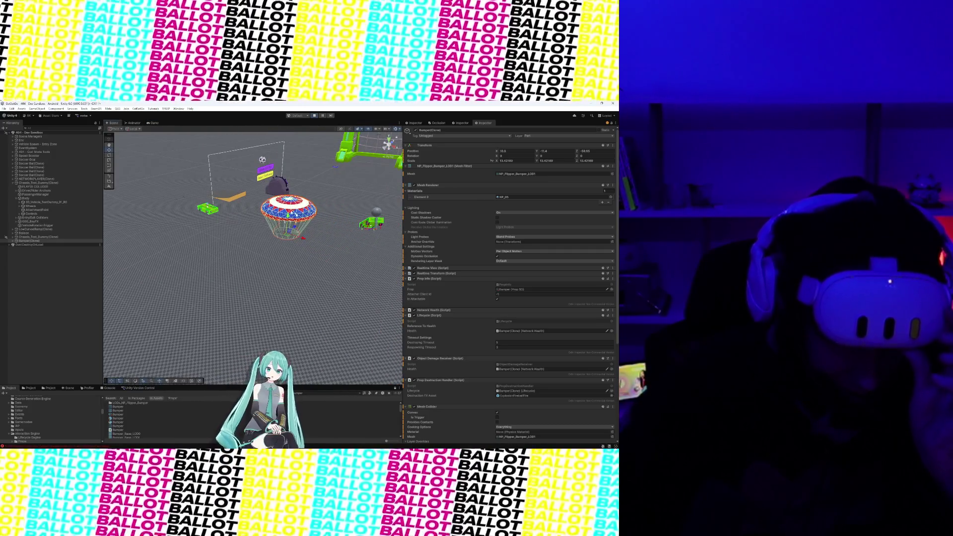
click(153, 123)
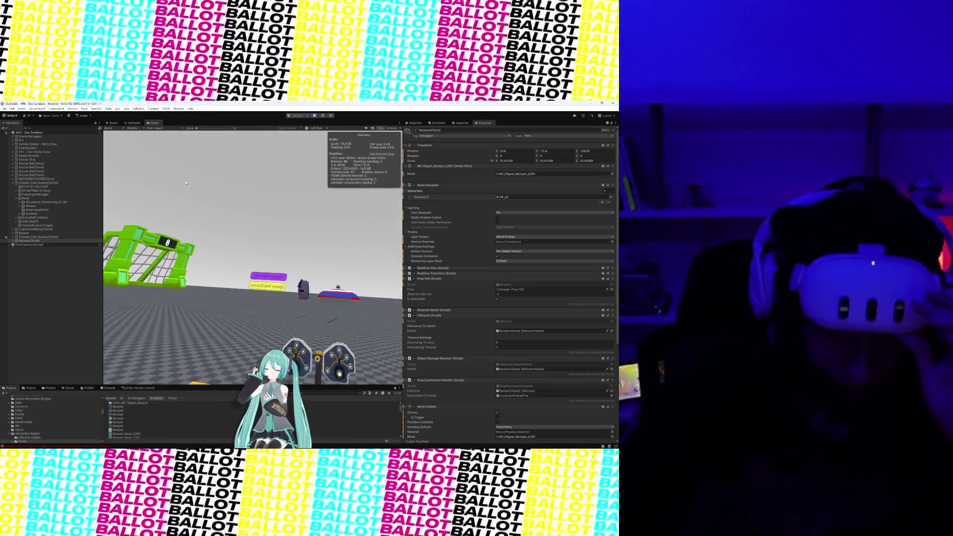
Look at the bumper briefly in the Scene view, then go back to the Game view
click(113, 122)
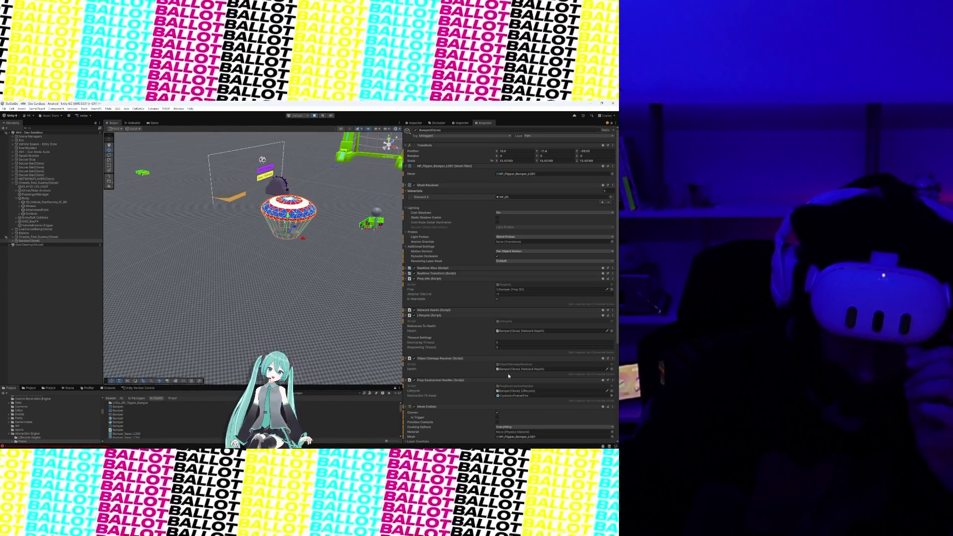
scroll(509, 376, down, 5)
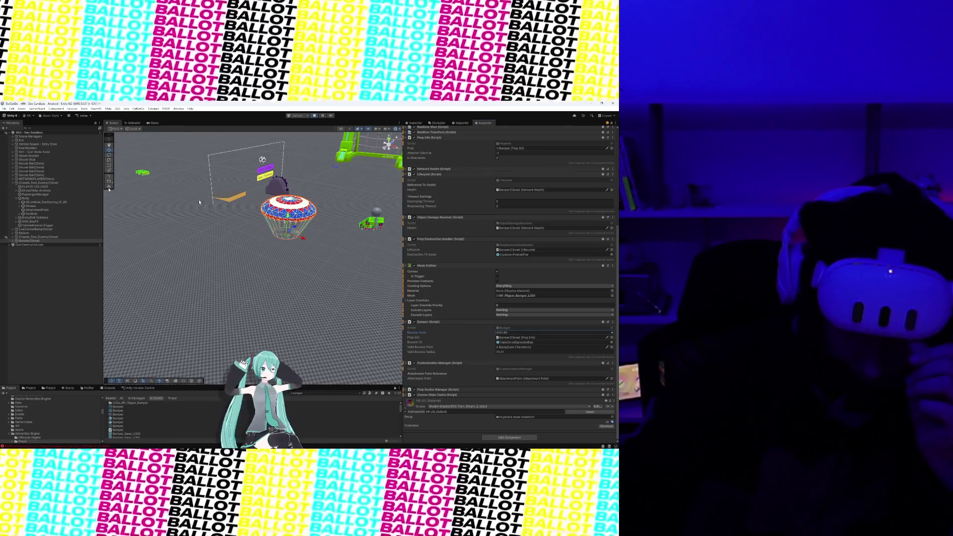
click(154, 123)
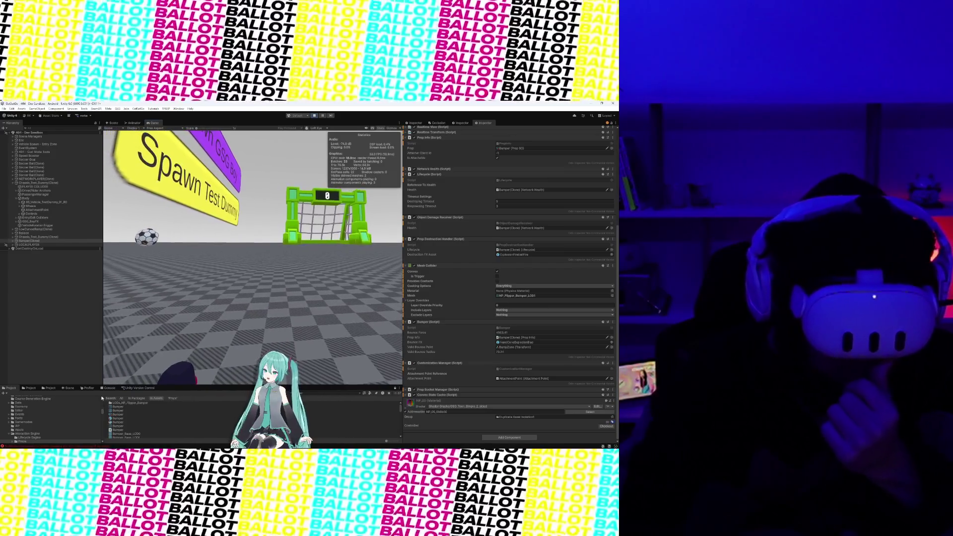
Open the Interaction Engine Props folder, enlarge the Project panel, and select the FinishLine asset
click(173, 400)
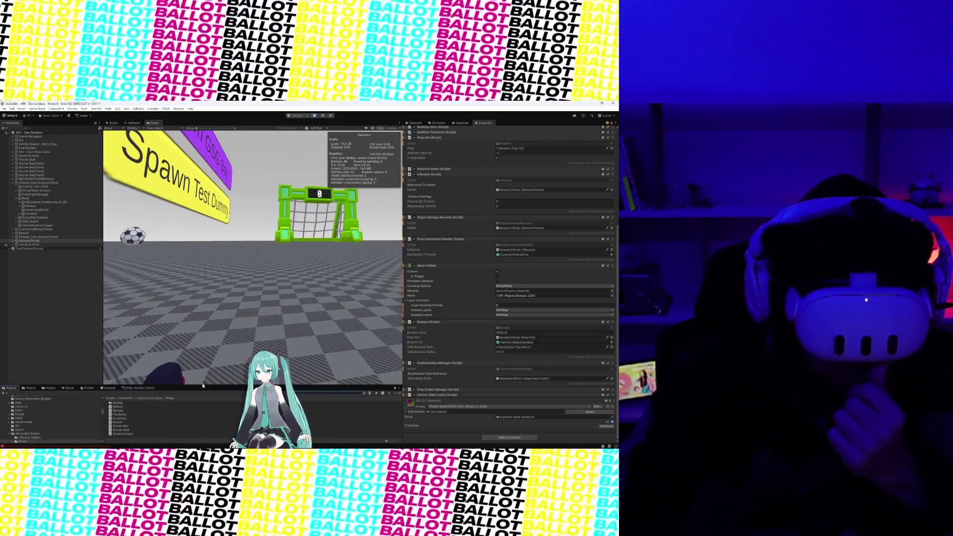
drag(203, 385, 207, 334)
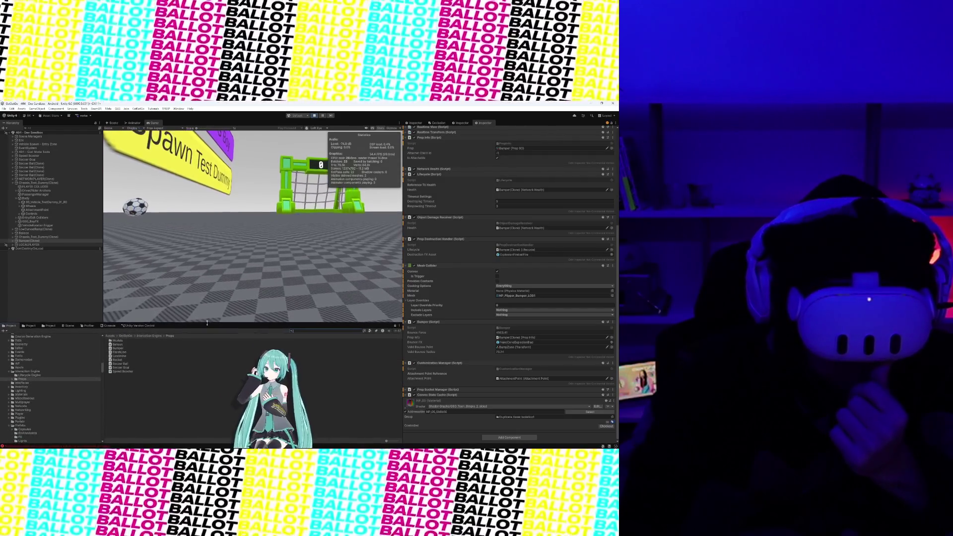
click(159, 352)
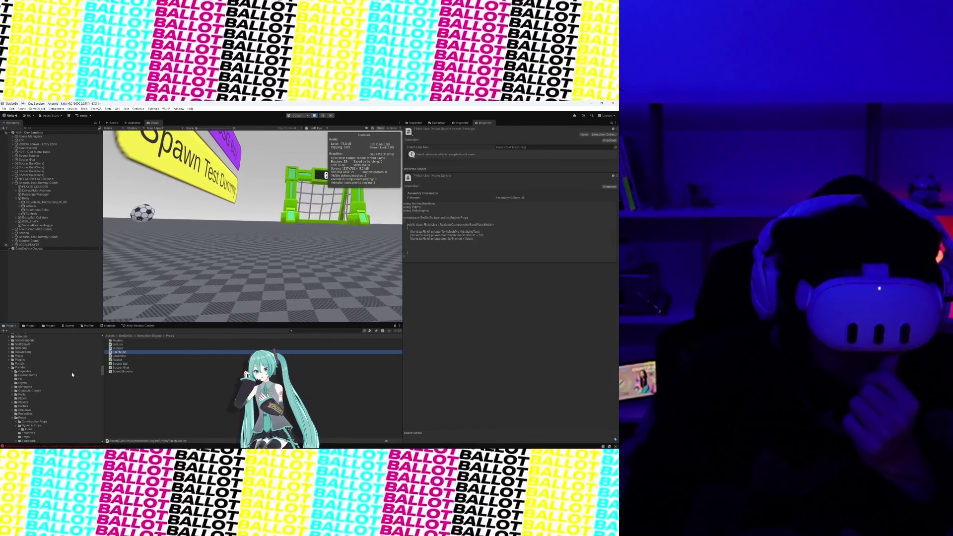
Exit play mode to stop the VR sandbox play test
scroll(70, 357, down, 5)
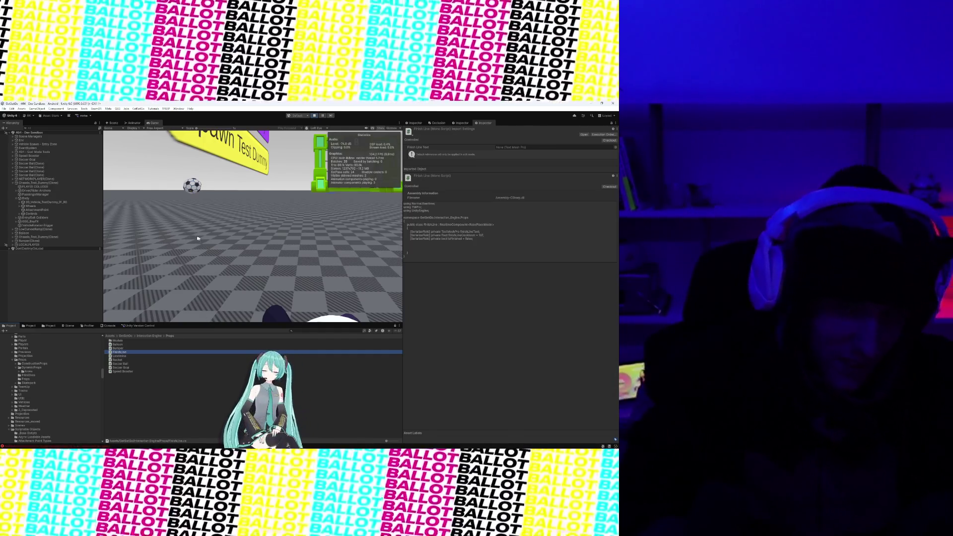
click(315, 118)
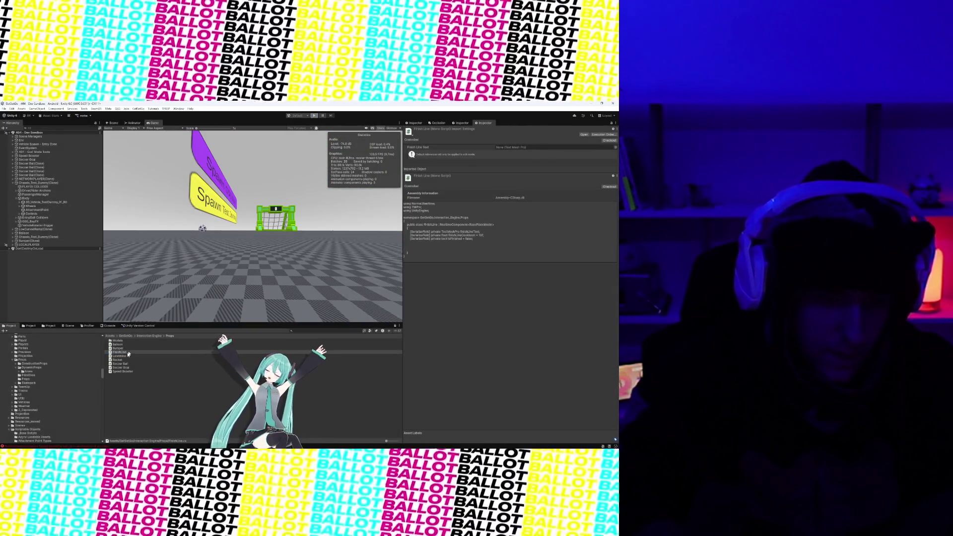
Zoom out around the finish-line arch in the Scene view, then browse up to the GetSetGo folder
key(ctrl+1)
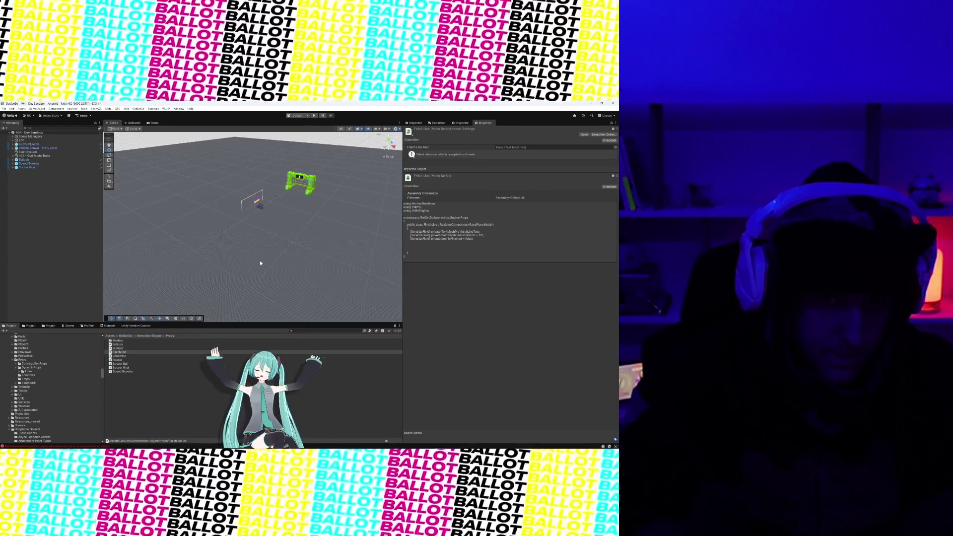
scroll(273, 257, up, 5)
scroll(270, 259, up, 8)
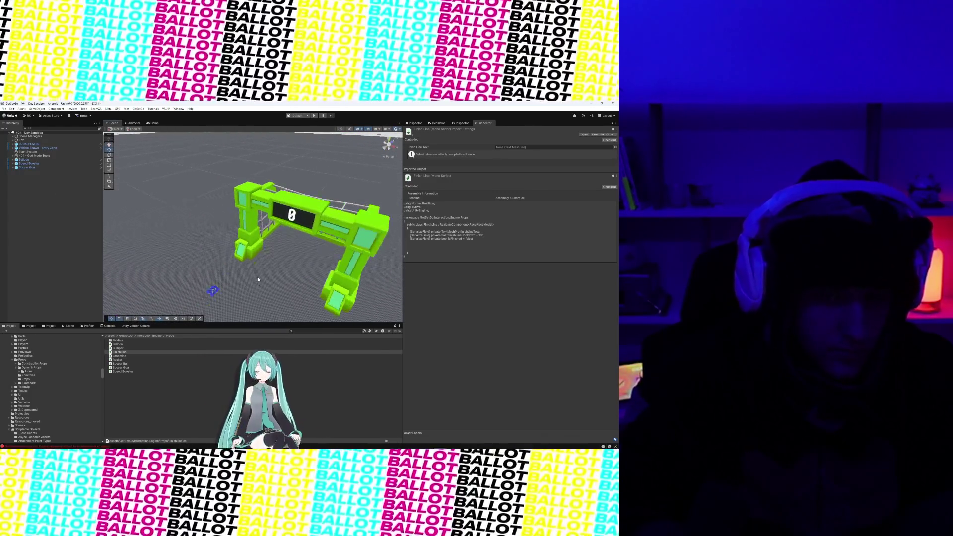
scroll(272, 271, down, 2)
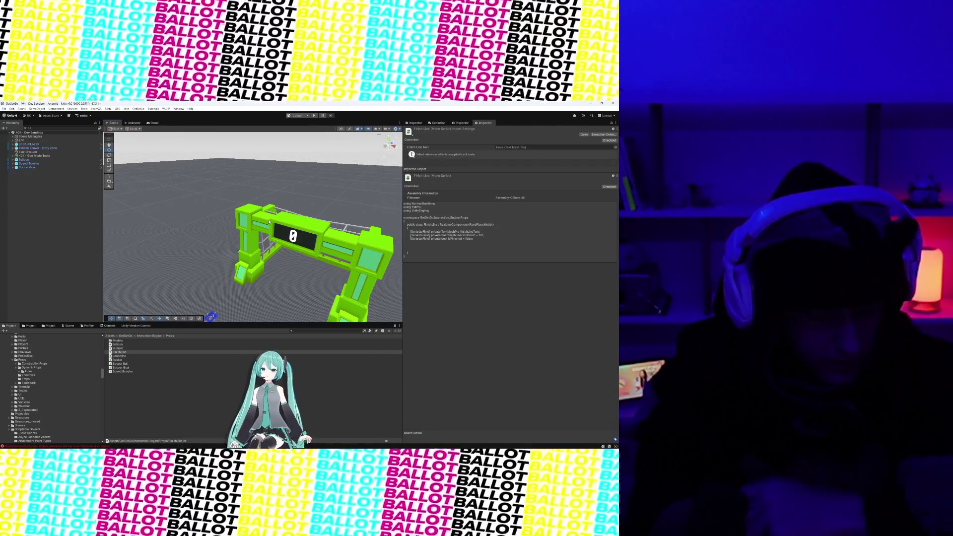
scroll(270, 222, down, 3)
drag(270, 222, 305, 197)
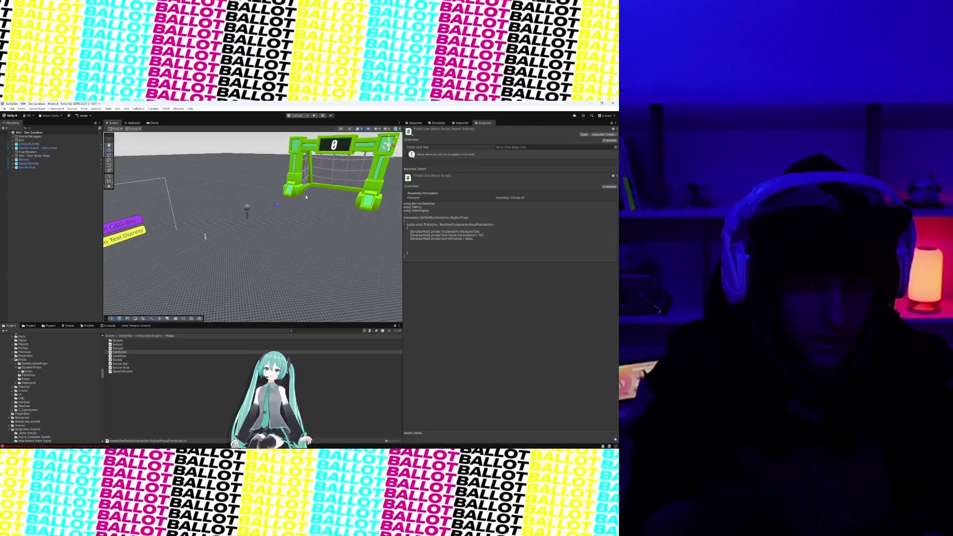
scroll(308, 202, up, 2)
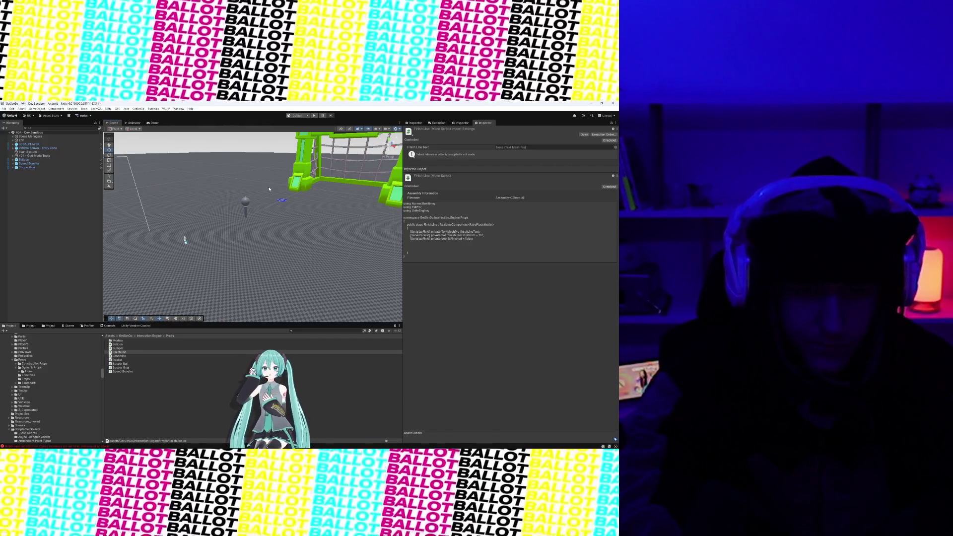
scroll(72, 402, down, 5)
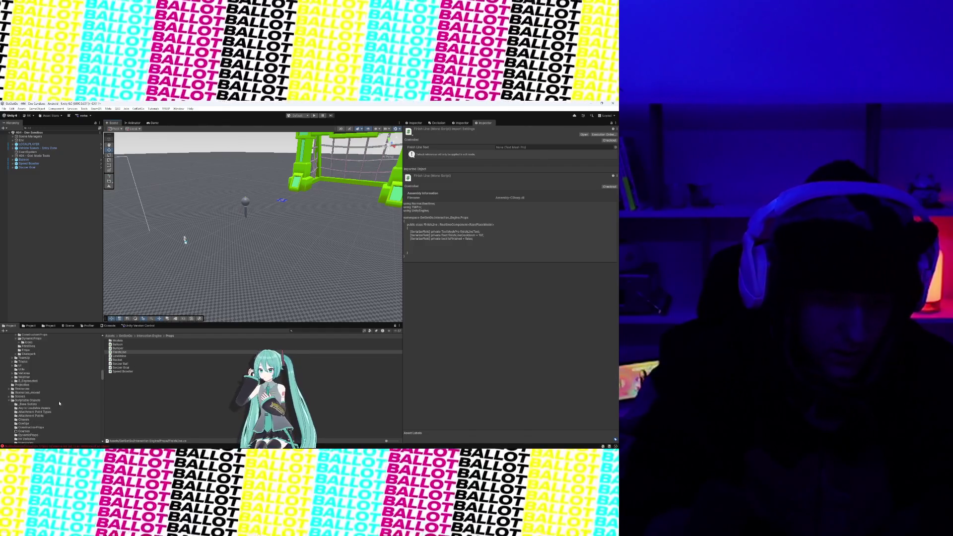
scroll(62, 397, up, 7)
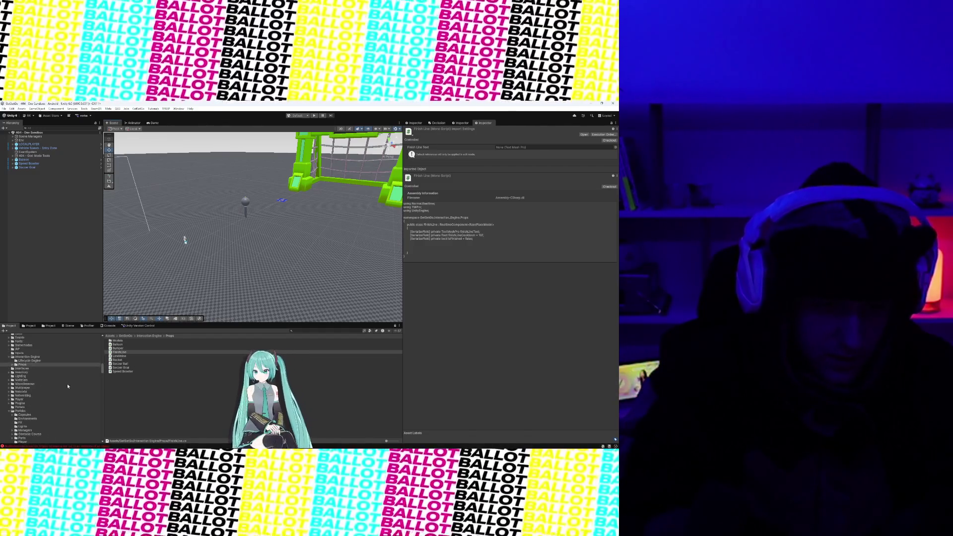
click(126, 336)
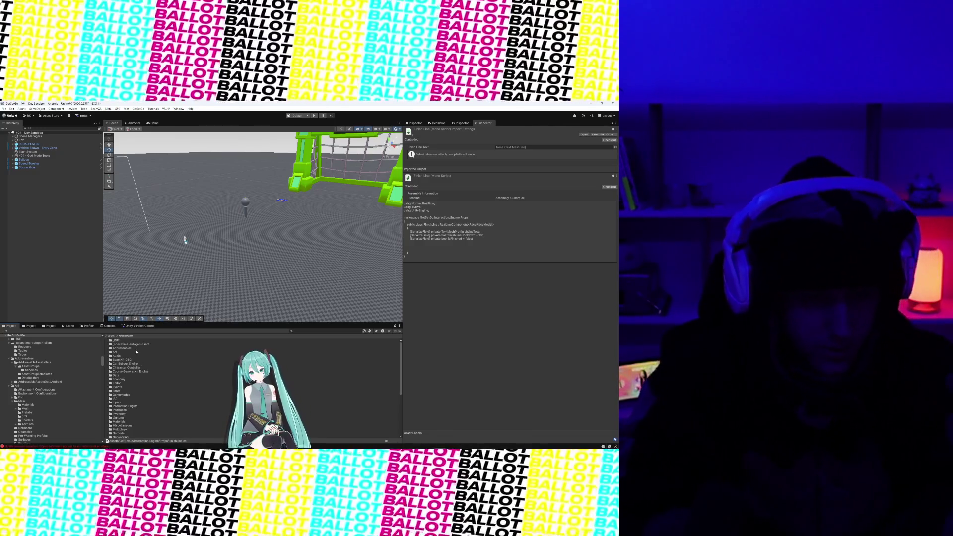
scroll(134, 373, down, 5)
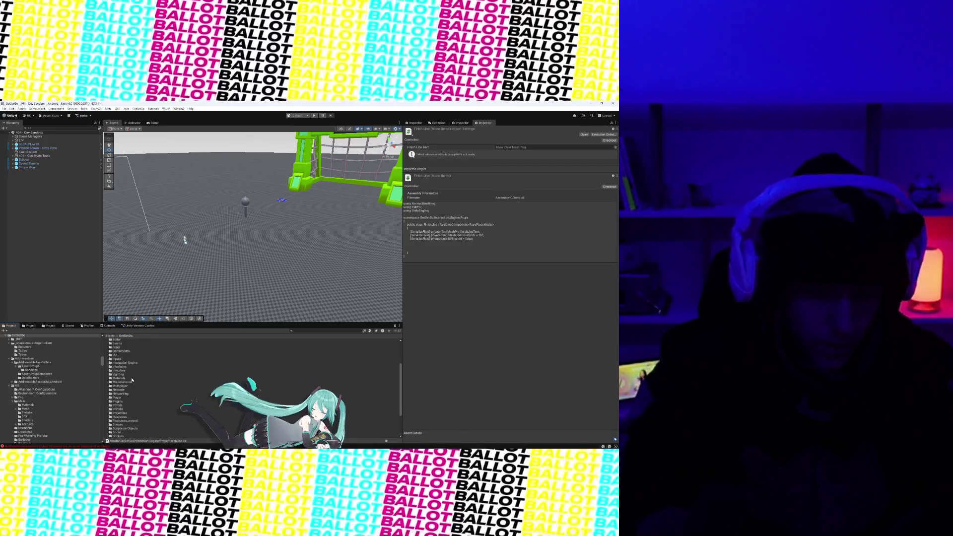
scroll(133, 382, down, 2)
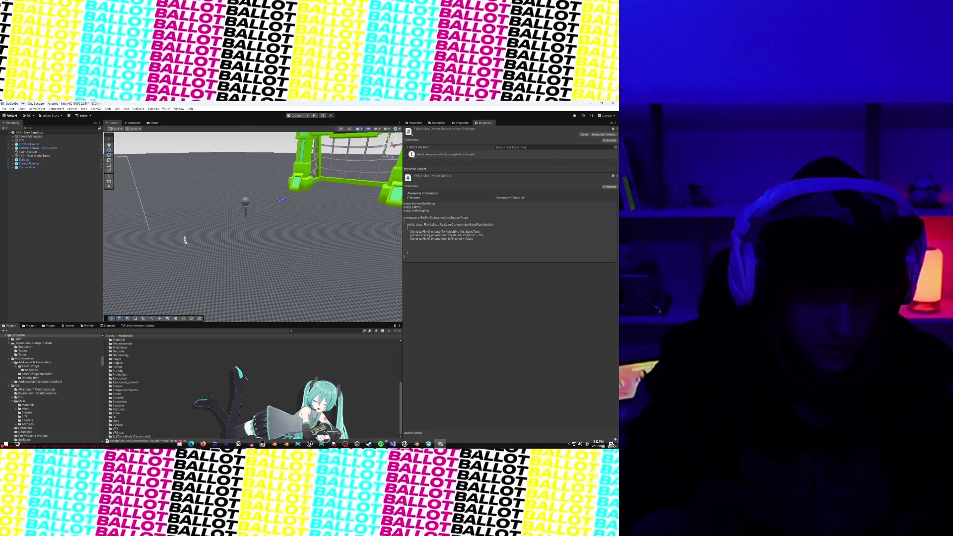
click(398, 444)
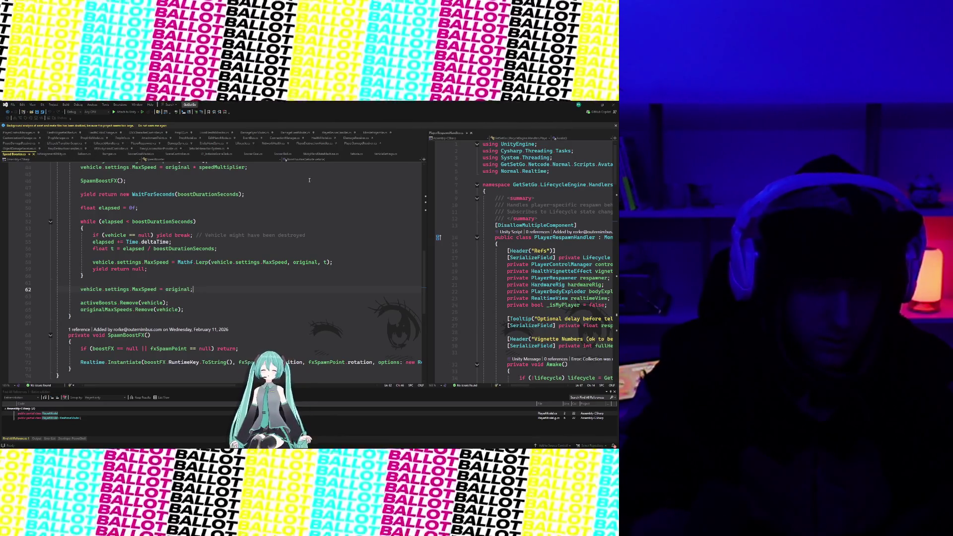
click(589, 105)
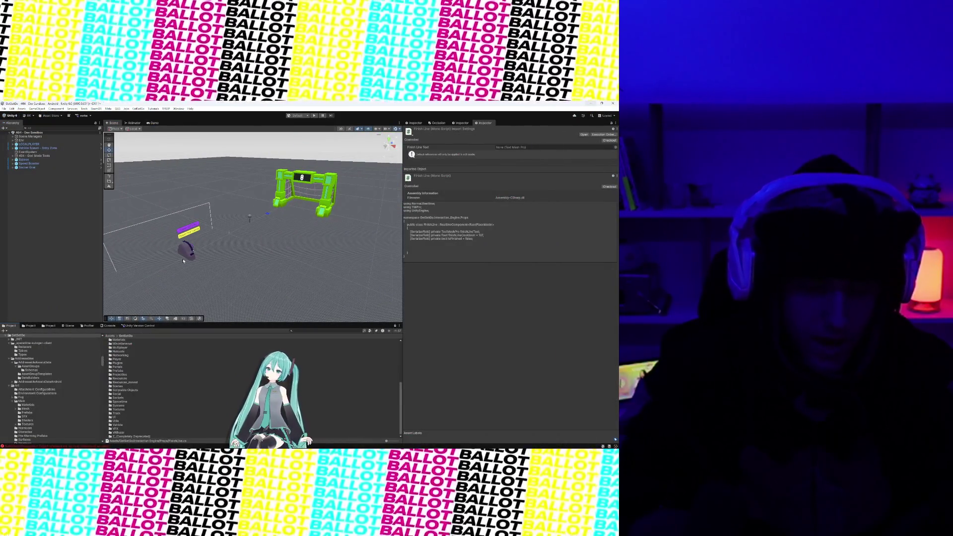
scroll(75, 377, up, 3)
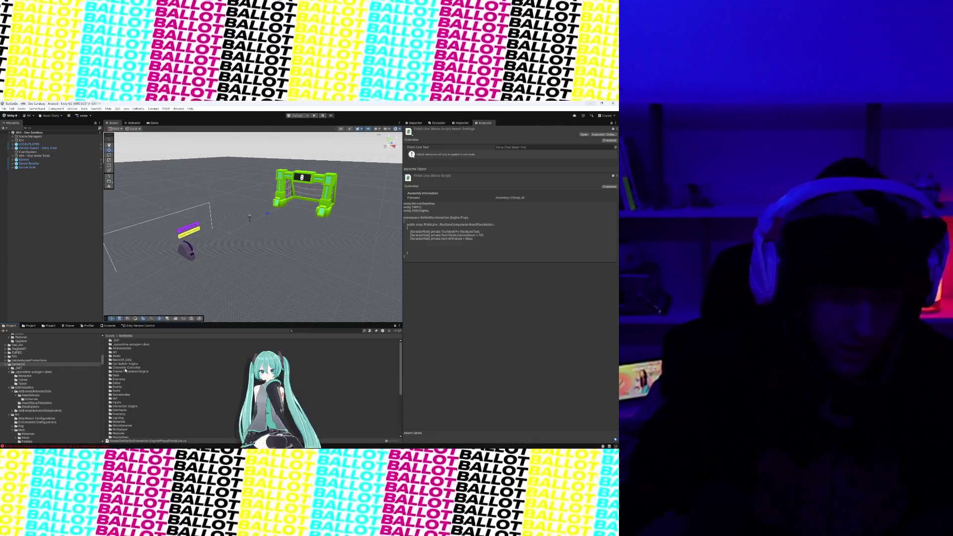
scroll(127, 377, up, 5)
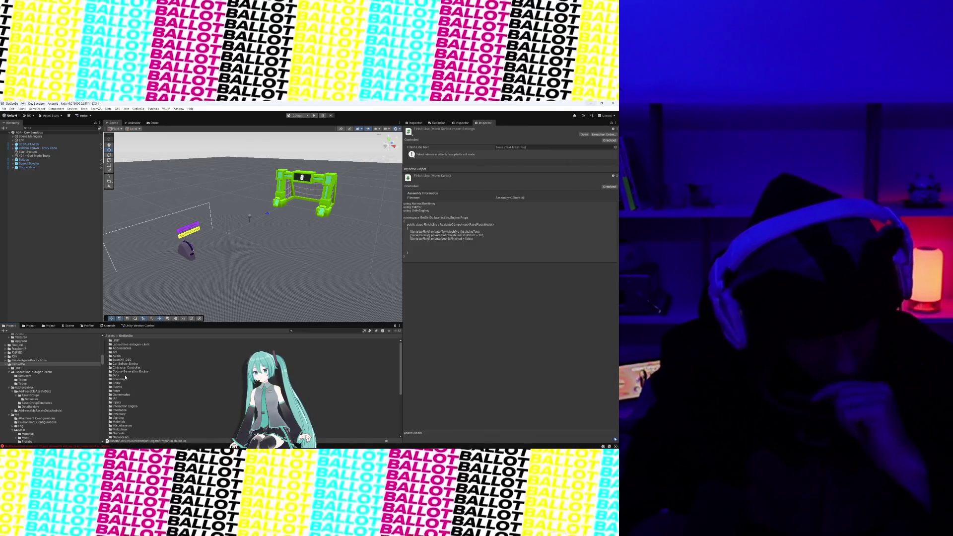
scroll(126, 380, down, 5)
scroll(126, 380, up, 5)
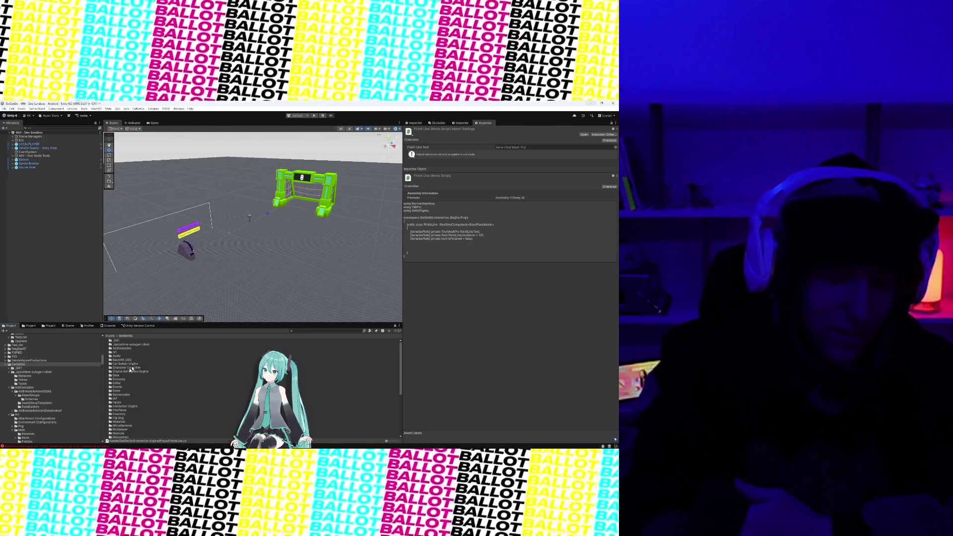
click(323, 332)
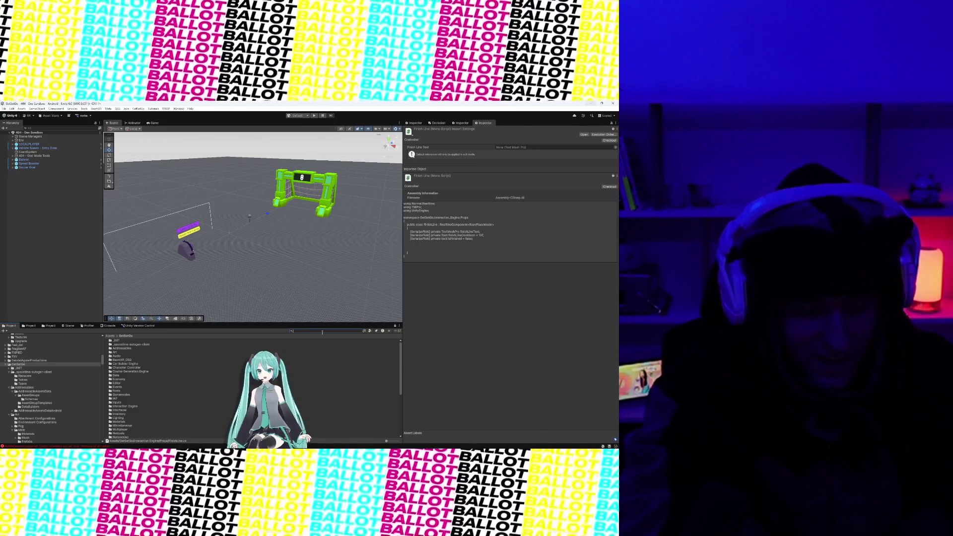
Search for 'Chassis Set' and open the Chassis Prefab Setup Scene
text(Chassis Set)
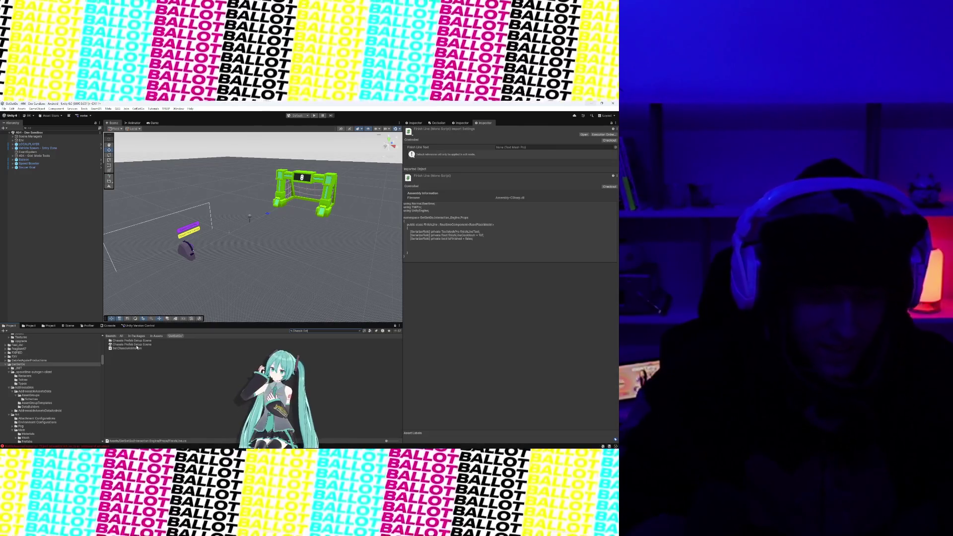
click(136, 345)
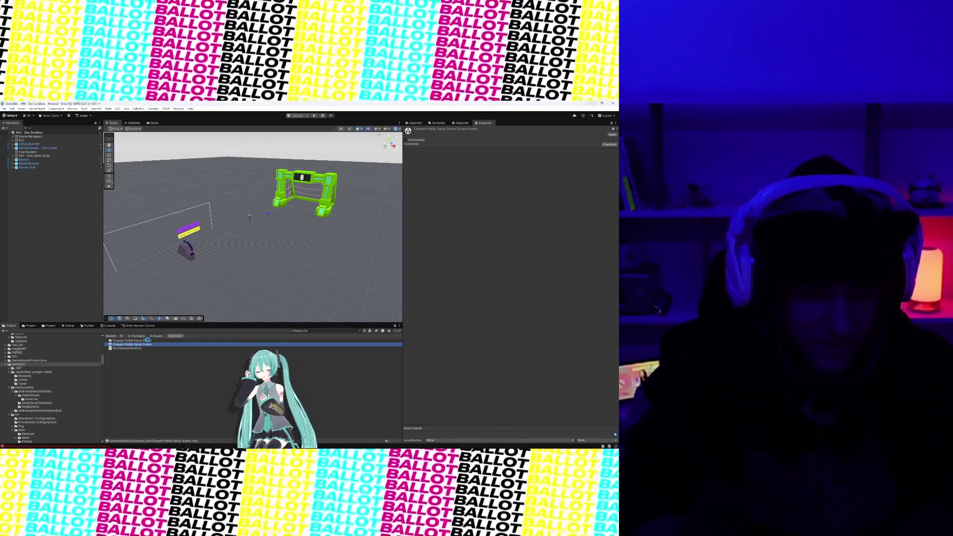
double_click(147, 343)
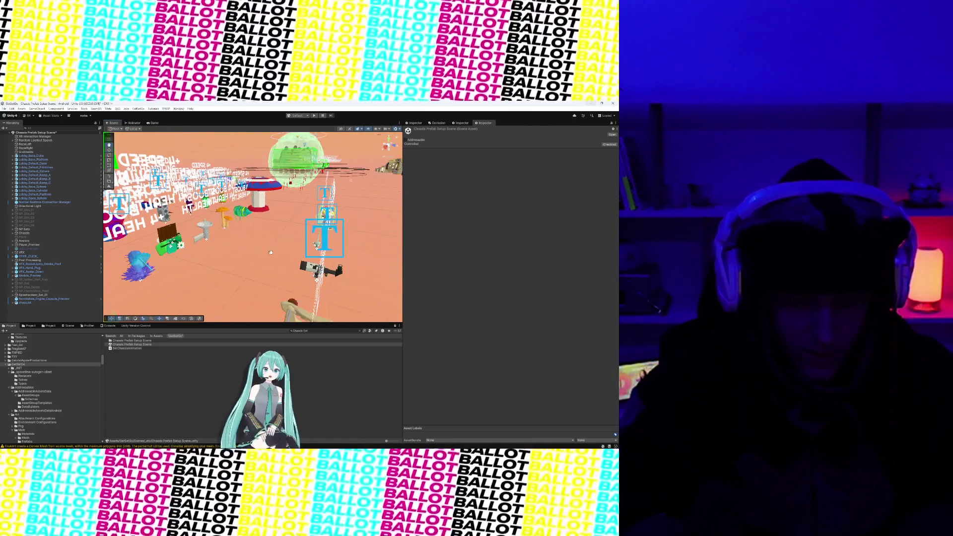
Select the NP_Cooling System and carnivorous plant props, orbit, then frame the NP_Punk_Speakers tower
click(302, 269)
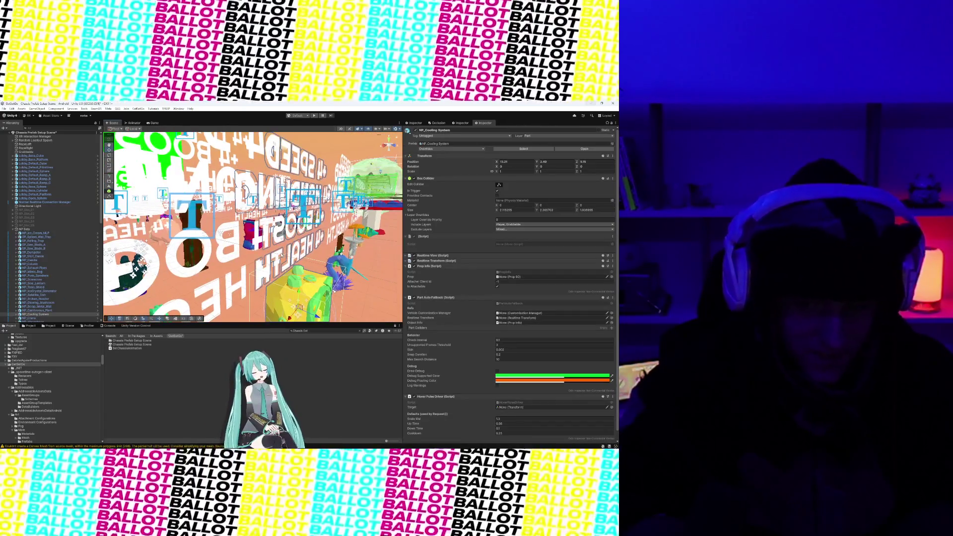
click(233, 224)
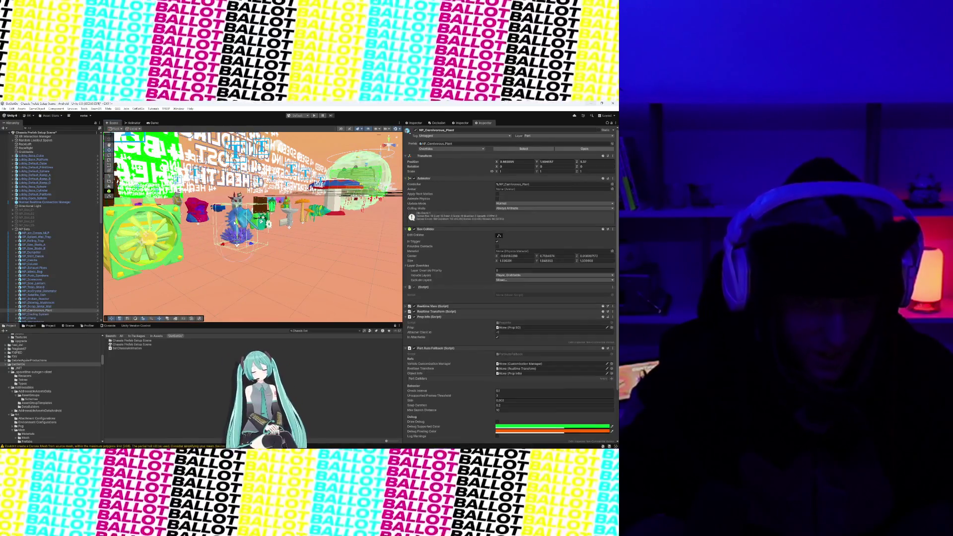
mouse_move(258, 259)
mouse_down()
mouse_move(213, 264)
mouse_move(239, 268)
mouse_up()
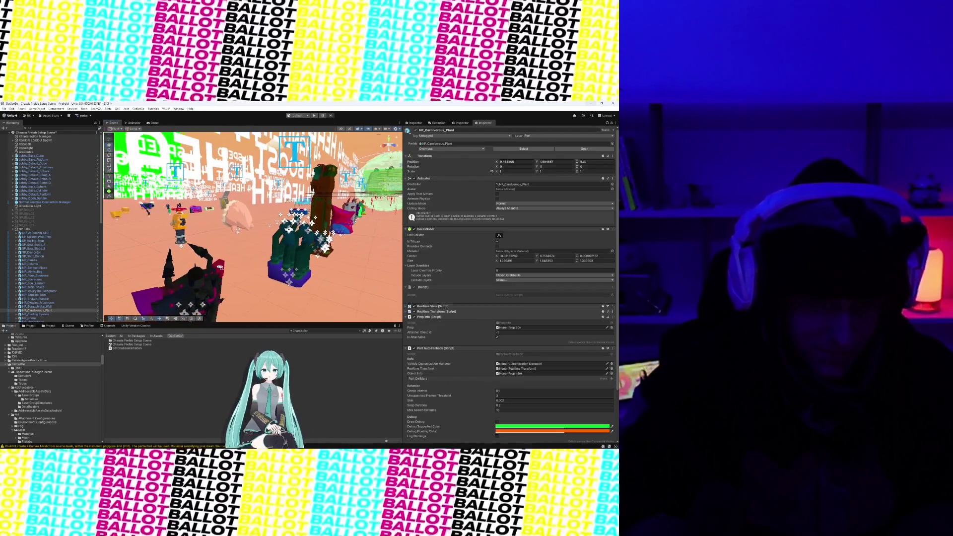
mouse_move(238, 231)
mouse_down()
mouse_move(305, 264)
mouse_move(213, 258)
mouse_move(304, 270)
mouse_move(189, 247)
mouse_move(225, 228)
mouse_up()
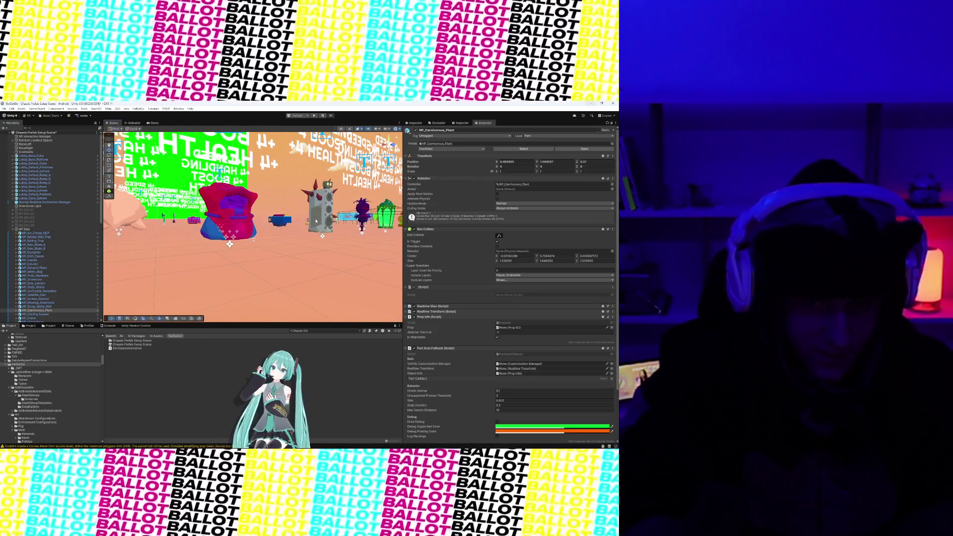
click(316, 221)
key(f)
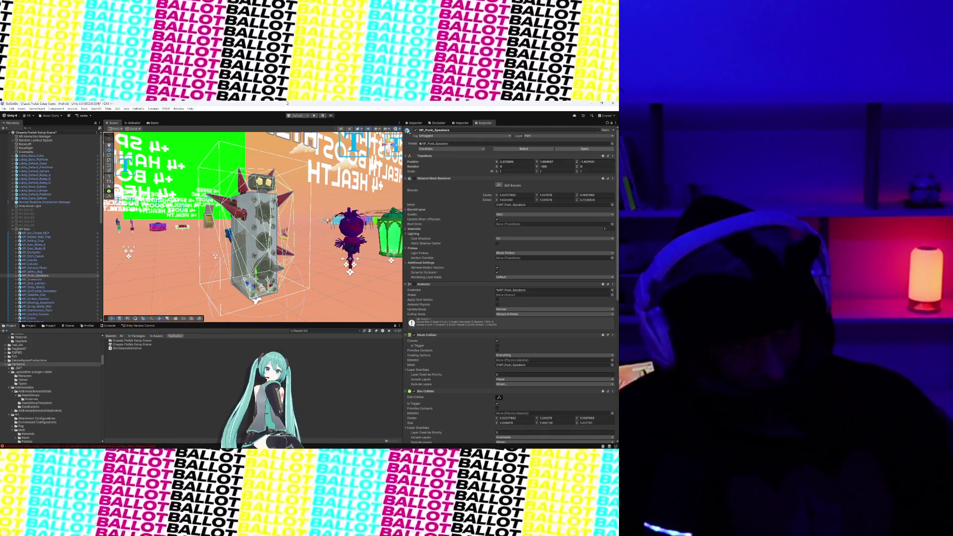
Zoom the Scene view and frame the NP_Punk_Speakers tower
scroll(263, 281, up, 5)
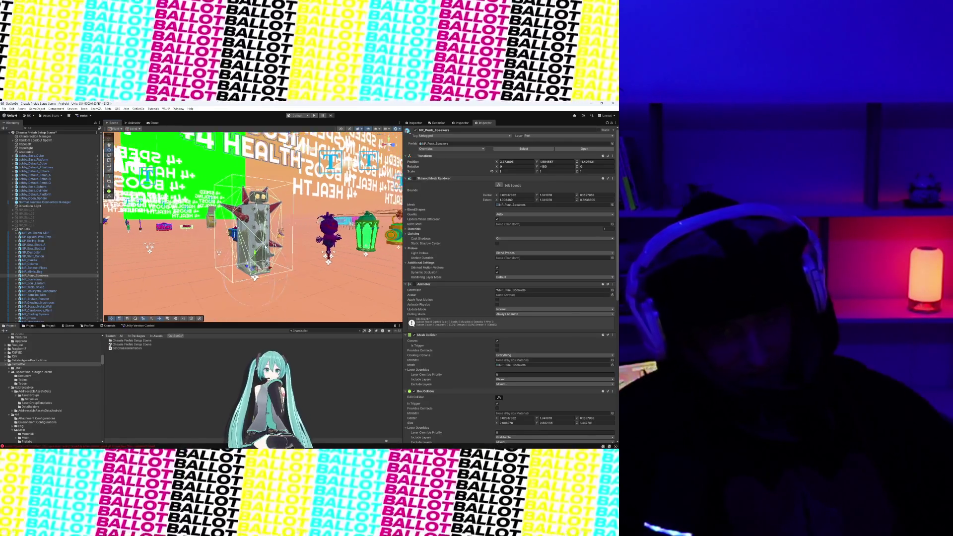
scroll(267, 257, down, 3)
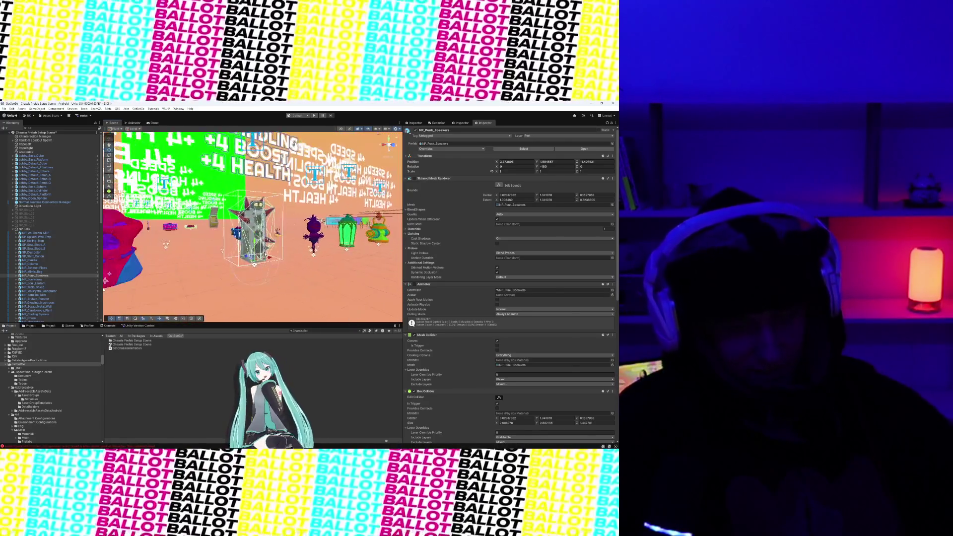
scroll(262, 259, up, 4)
scroll(262, 260, up, 3)
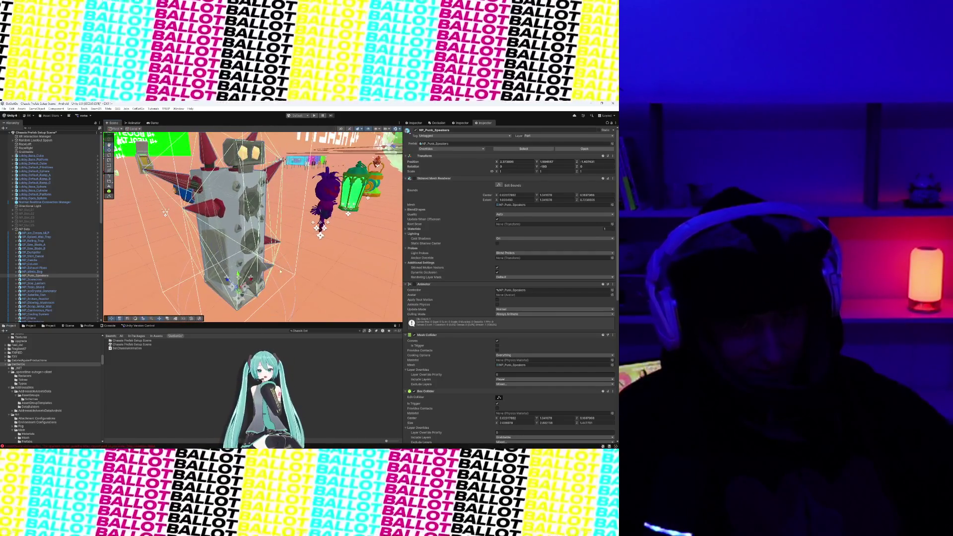
scroll(265, 225, down, 3)
scroll(294, 273, up, 3)
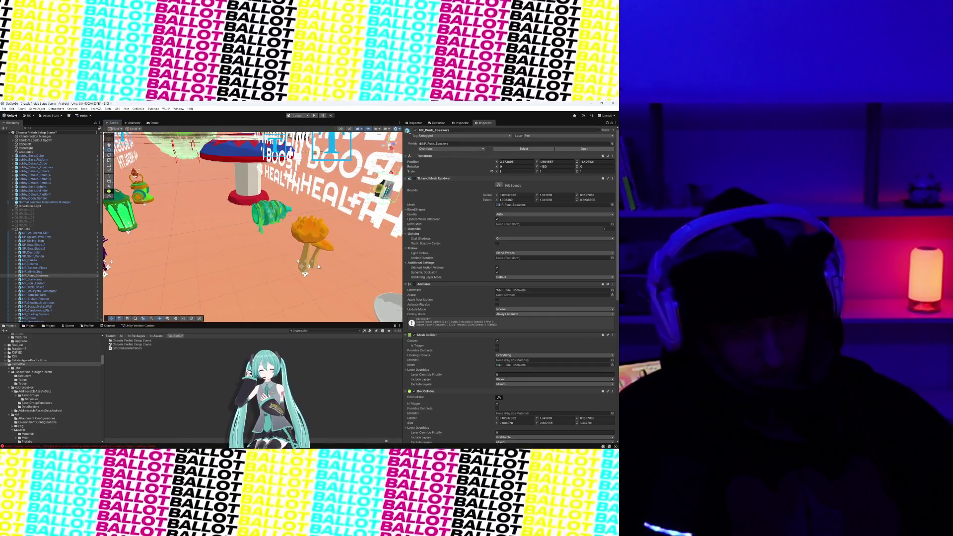
key(f)
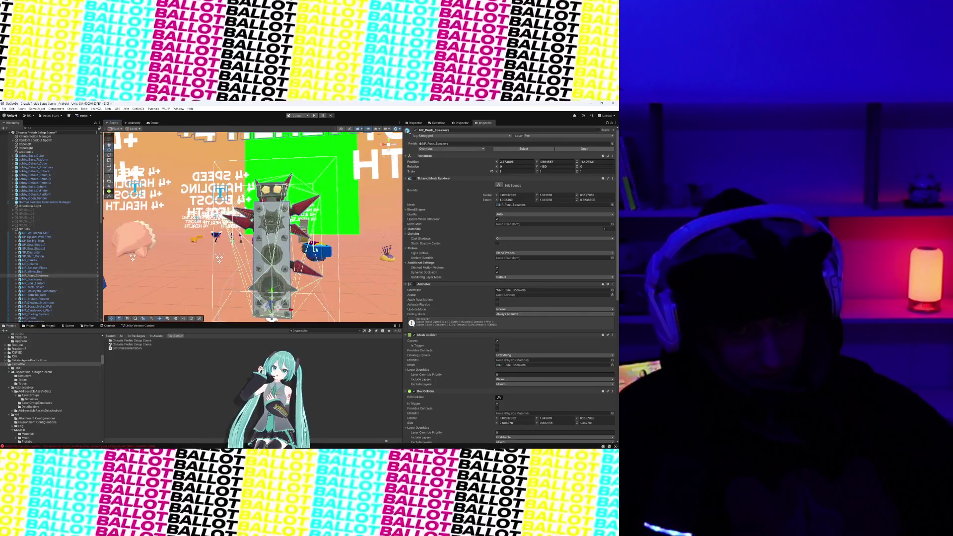
scroll(268, 253, down, 5)
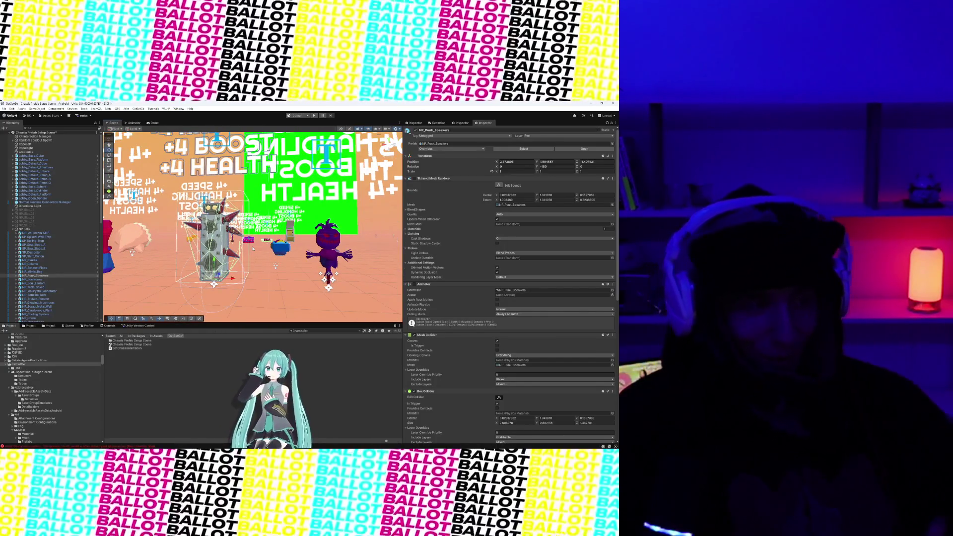
Orbit around the speaker tower and select its NP_Punk_Speakers_LOD1 mesh child
mouse_move(253, 248)
mouse_down()
mouse_move(308, 244)
mouse_move(188, 248)
mouse_up()
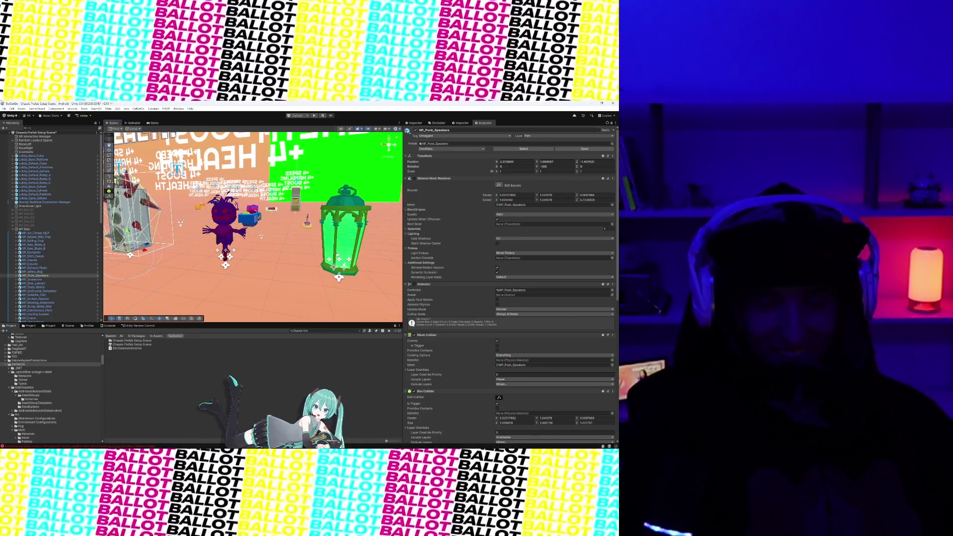
mouse_move(320, 256)
mouse_down()
mouse_move(278, 258)
mouse_move(308, 273)
mouse_move(342, 313)
mouse_move(357, 278)
mouse_move(390, 248)
mouse_up()
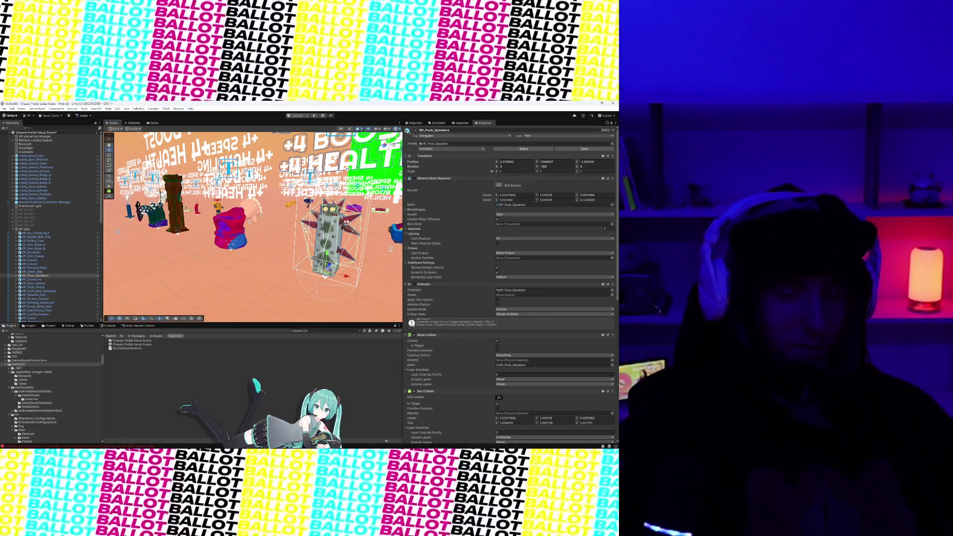
click(326, 222)
scroll(326, 222, up, 5)
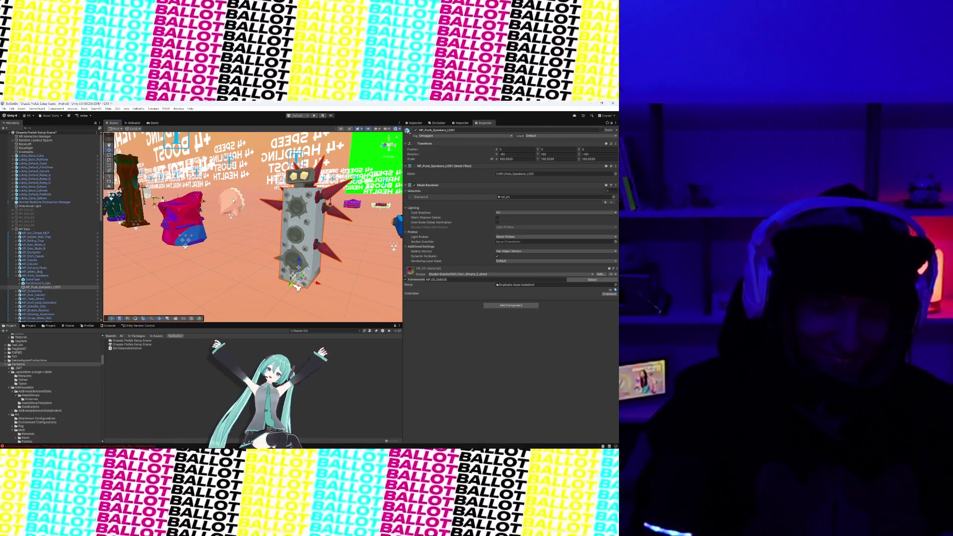
mouse_move(233, 201)
mouse_down()
mouse_move(268, 252)
mouse_move(293, 206)
mouse_move(276, 239)
mouse_move(323, 233)
mouse_up()
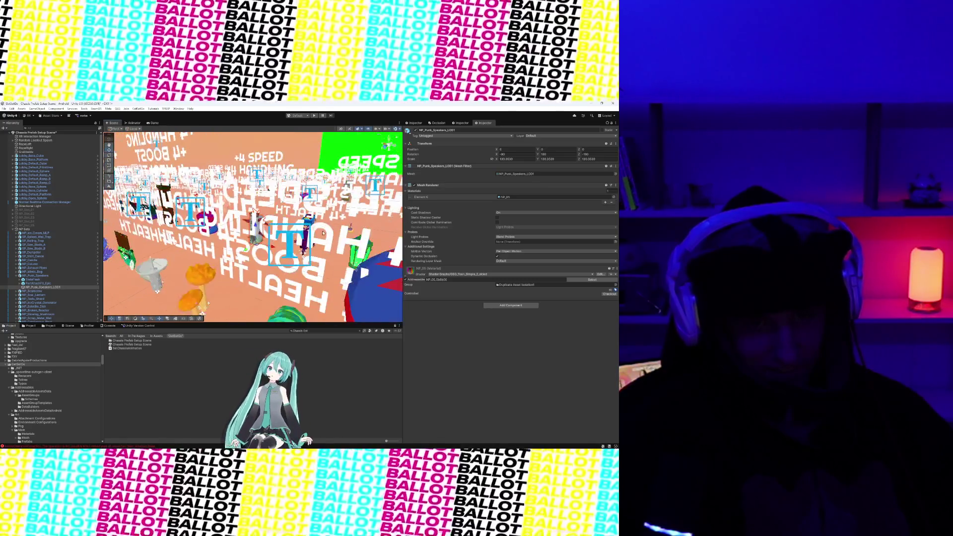
mouse_move(256, 211)
mouse_down()
mouse_move(297, 223)
mouse_move(236, 243)
mouse_up()
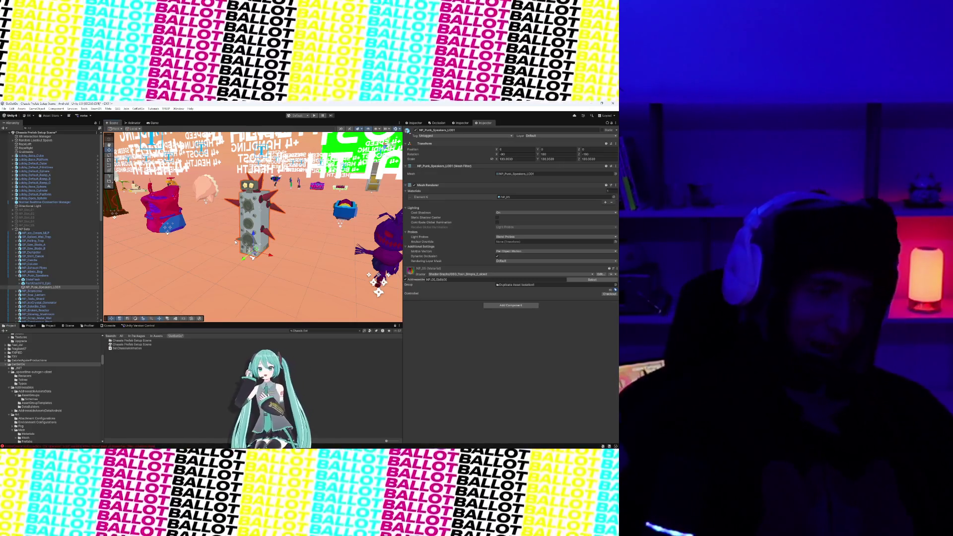
drag(235, 242, 99, 232)
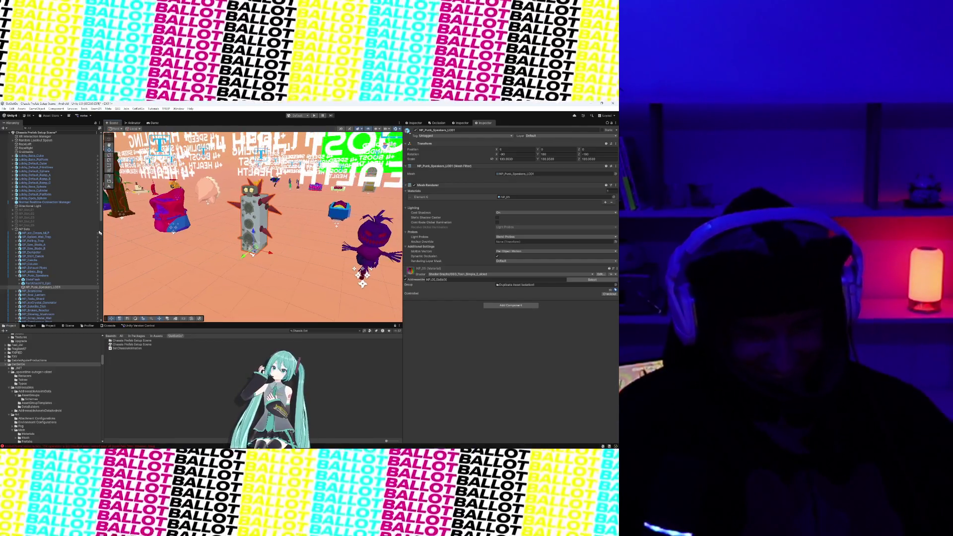
mouse_move(215, 232)
mouse_down()
mouse_move(328, 206)
mouse_move(341, 187)
mouse_up()
drag(294, 239, 289, 207)
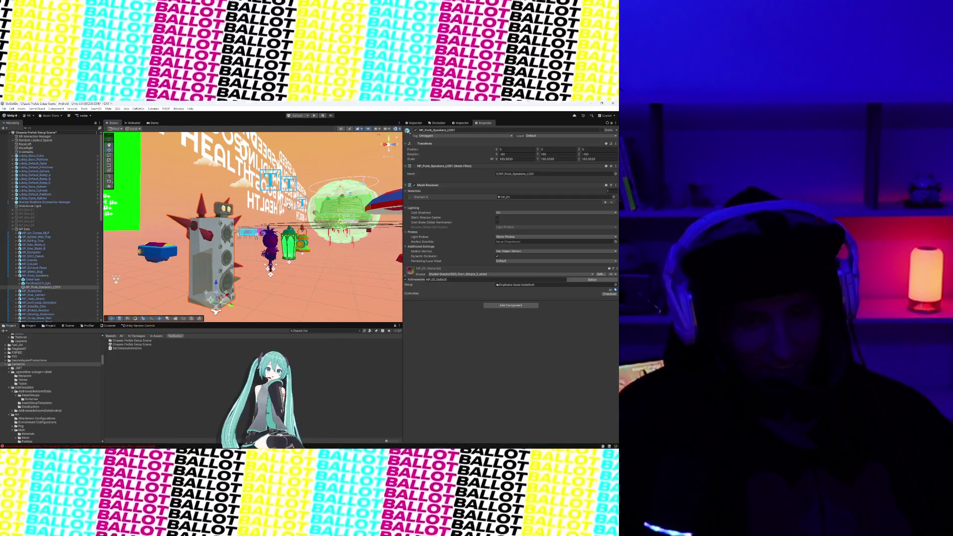
scroll(286, 211, down, 3)
mouse_move(285, 210)
mouse_down()
mouse_move(286, 253)
mouse_move(223, 270)
mouse_move(294, 222)
mouse_move(230, 226)
mouse_move(250, 212)
mouse_move(216, 224)
mouse_move(280, 245)
mouse_up()
scroll(250, 213, down, 2)
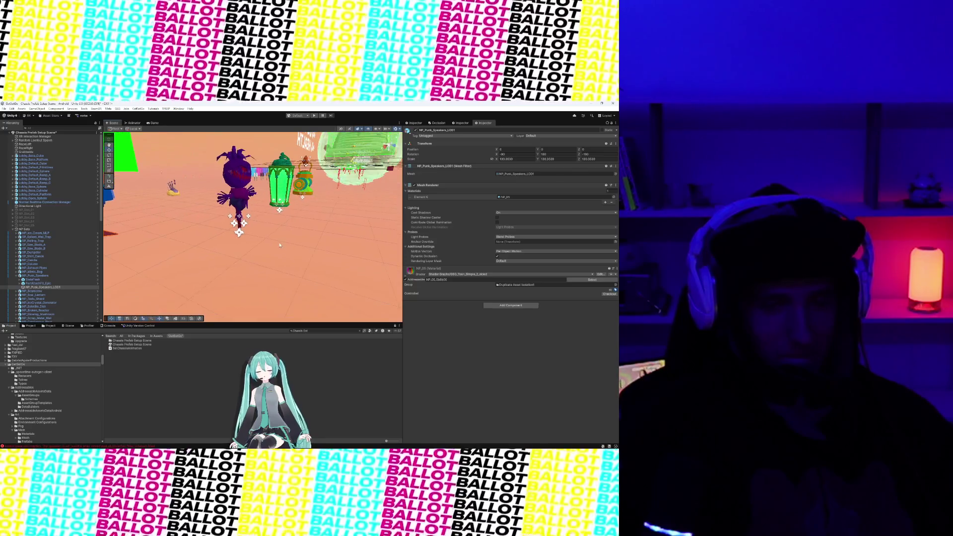
mouse_move(159, 209)
mouse_down()
mouse_move(257, 214)
mouse_move(202, 229)
mouse_up()
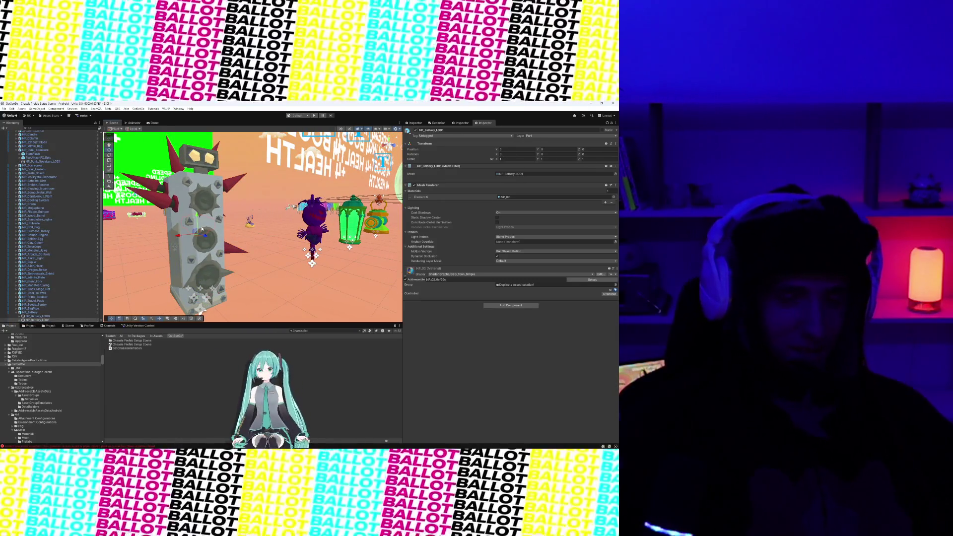
click(209, 247)
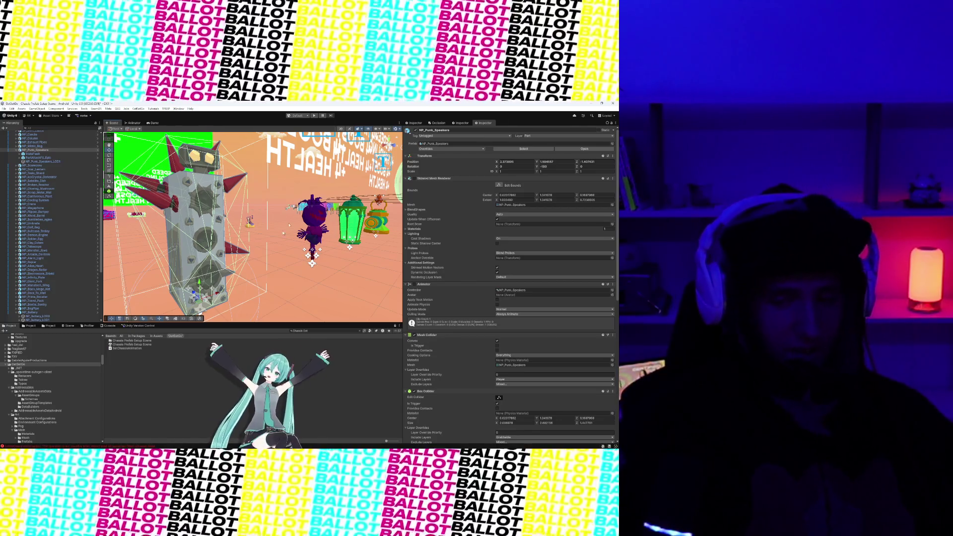
key(f)
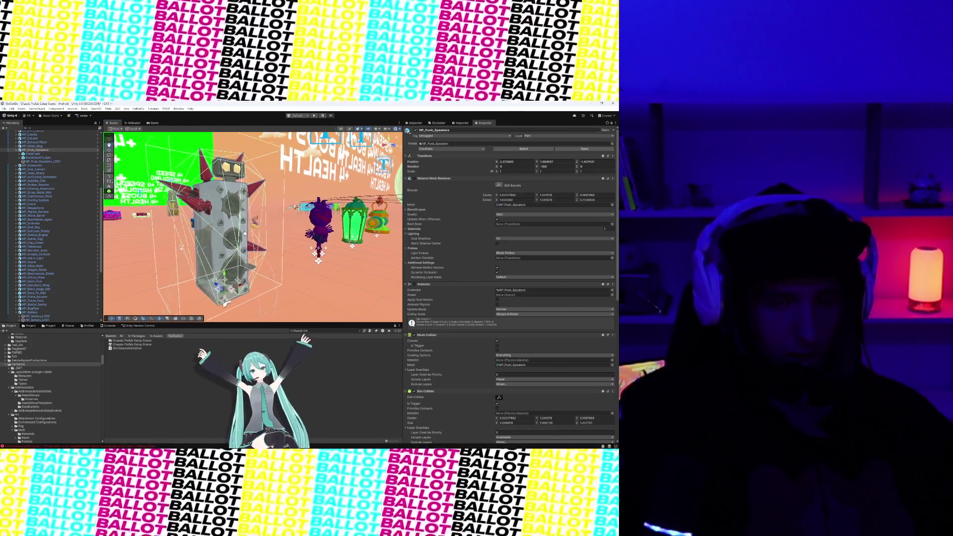
mouse_move(293, 213)
mouse_down()
mouse_move(306, 214)
mouse_move(299, 212)
mouse_up()
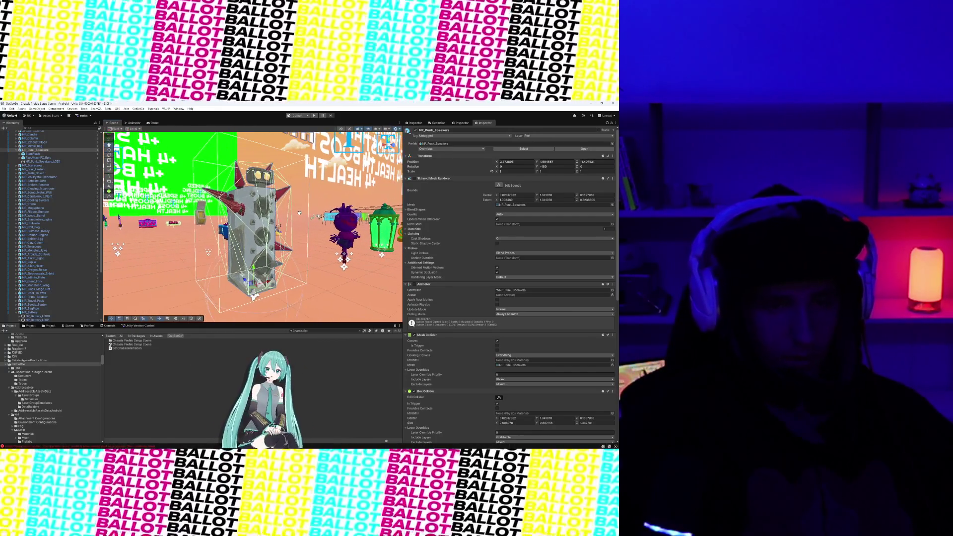
scroll(239, 211, up, 2)
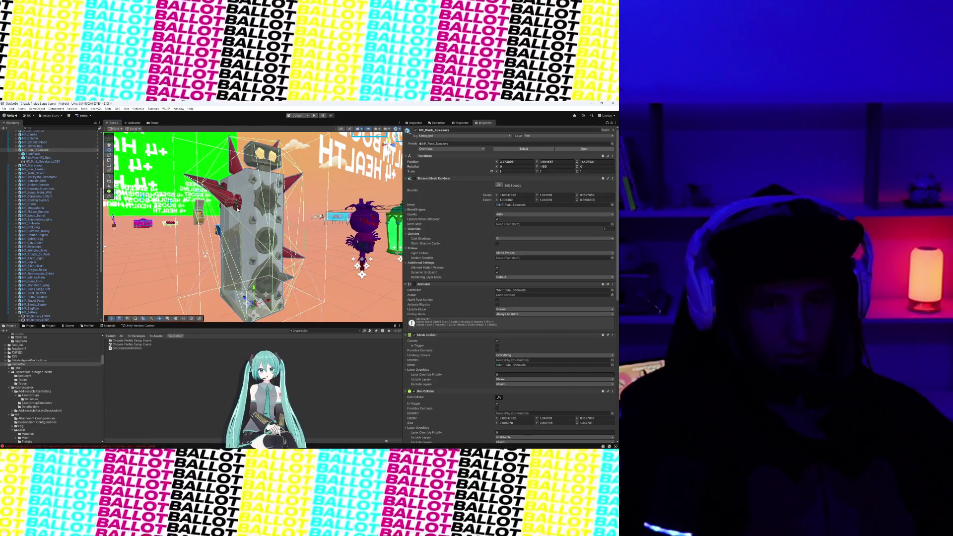
drag(244, 213, 300, 242)
scroll(249, 232, up, 5)
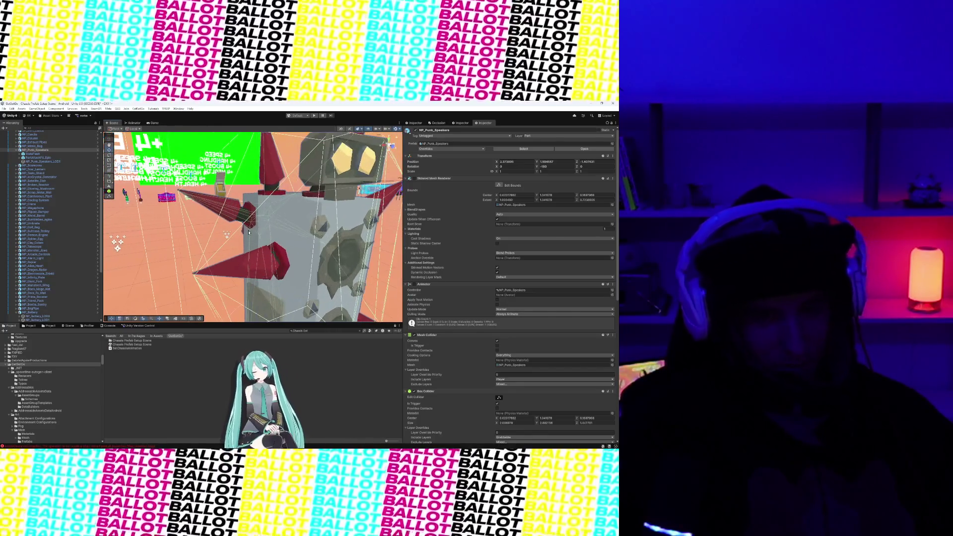
scroll(249, 232, up, 5)
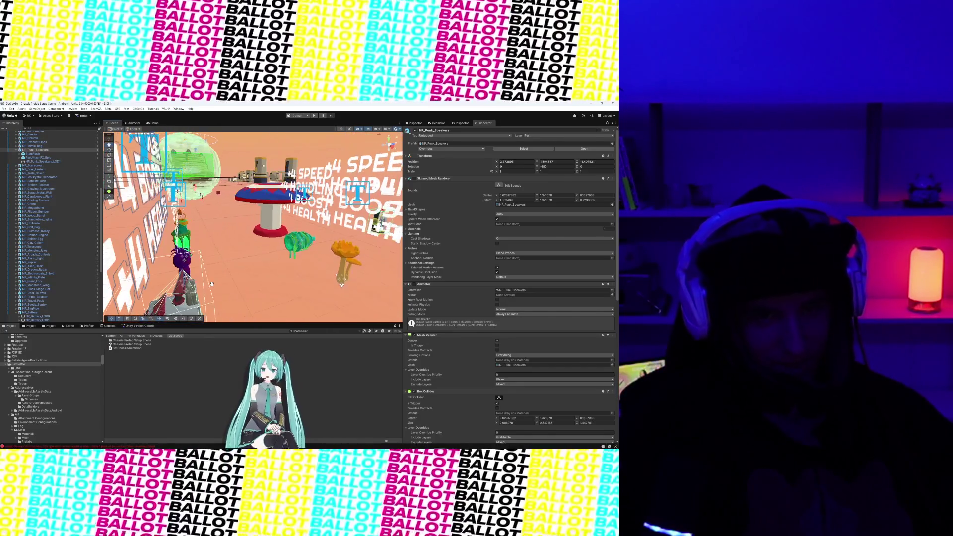
click(272, 195)
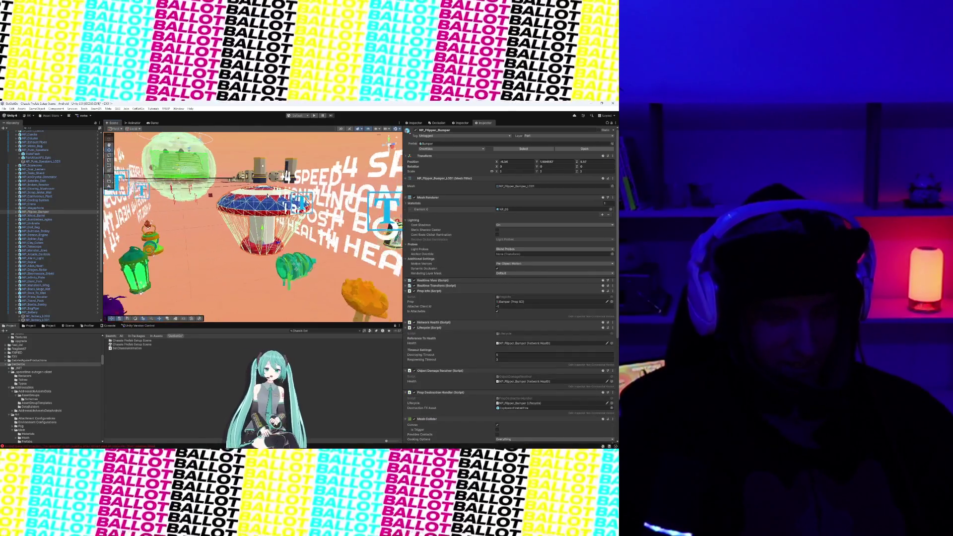
scroll(276, 264, up, 3)
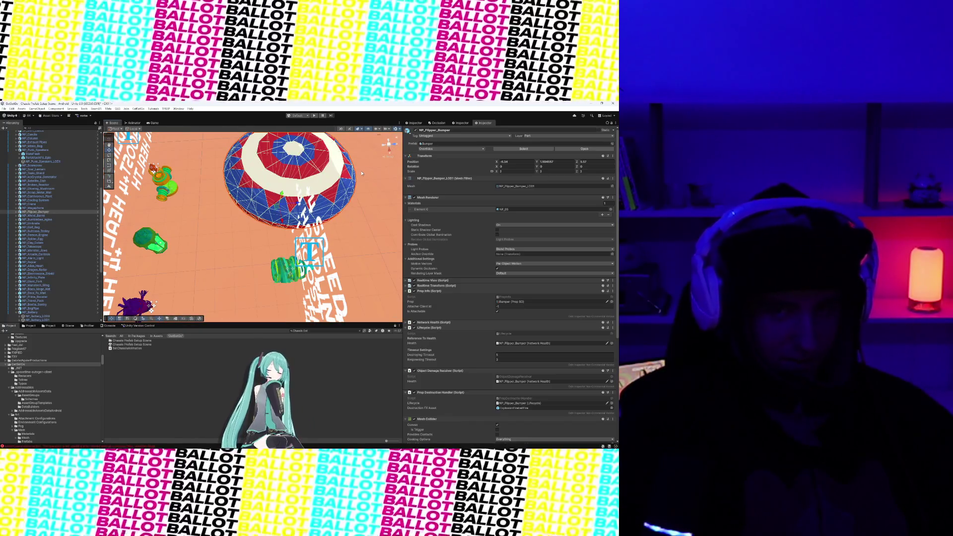
click(362, 174)
drag(362, 174, 277, 235)
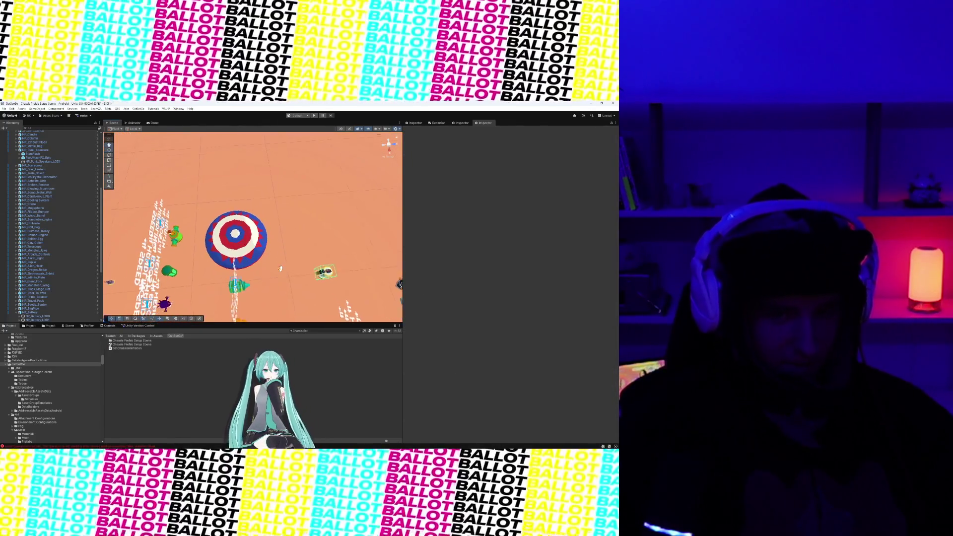
drag(281, 268, 259, 212)
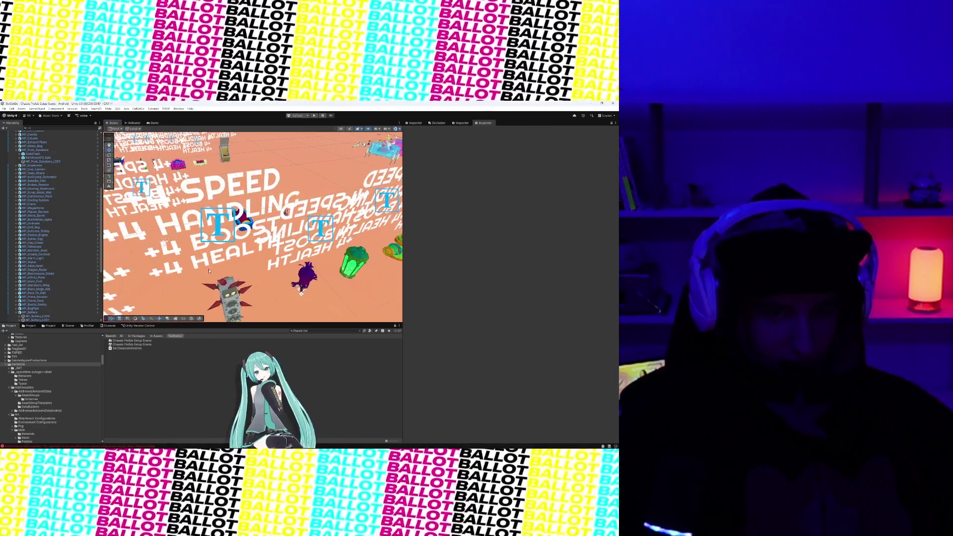
click(303, 273)
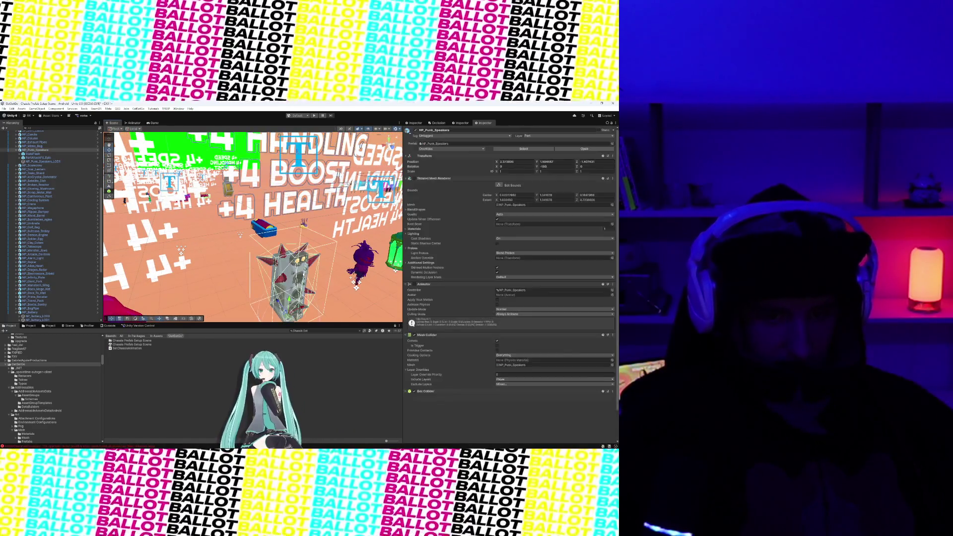
click(297, 275)
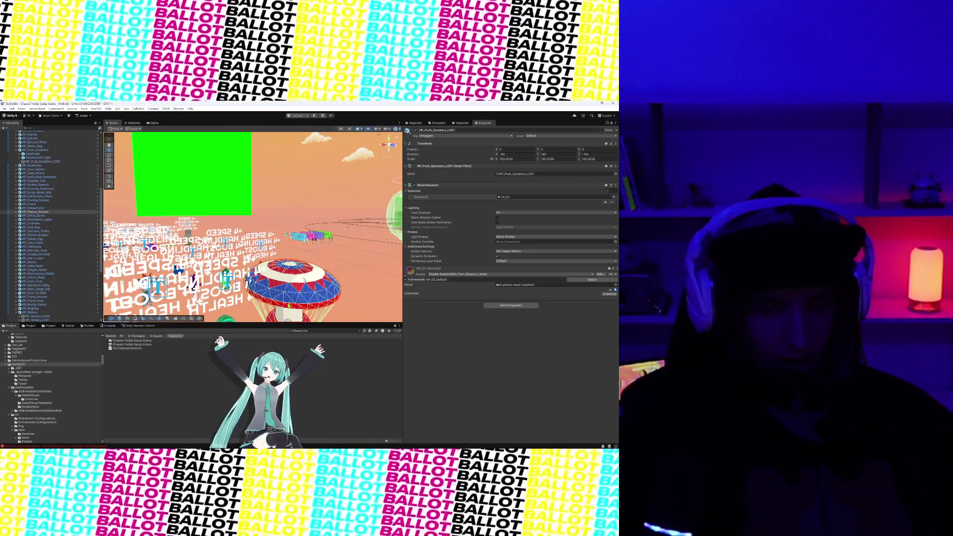
click(305, 281)
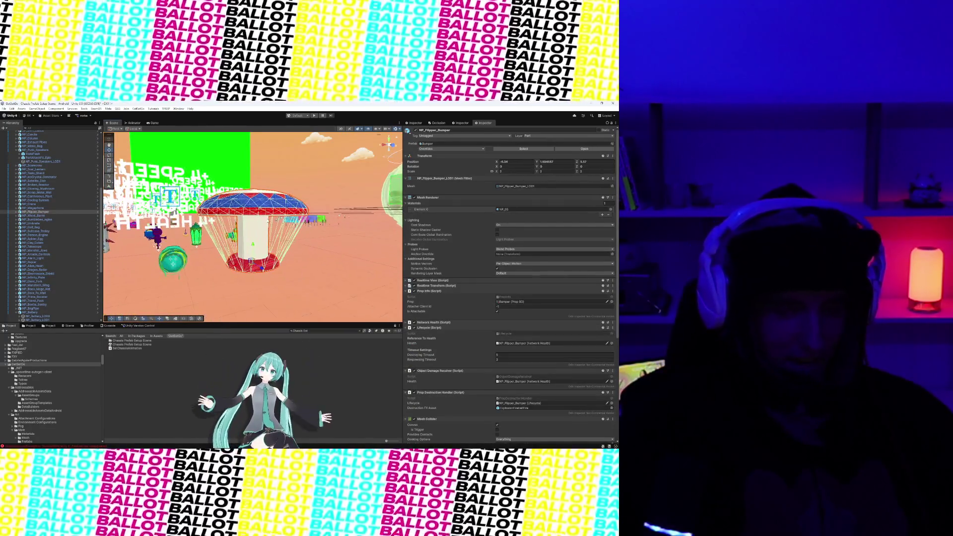
drag(293, 179, 268, 202)
scroll(278, 218, up, 5)
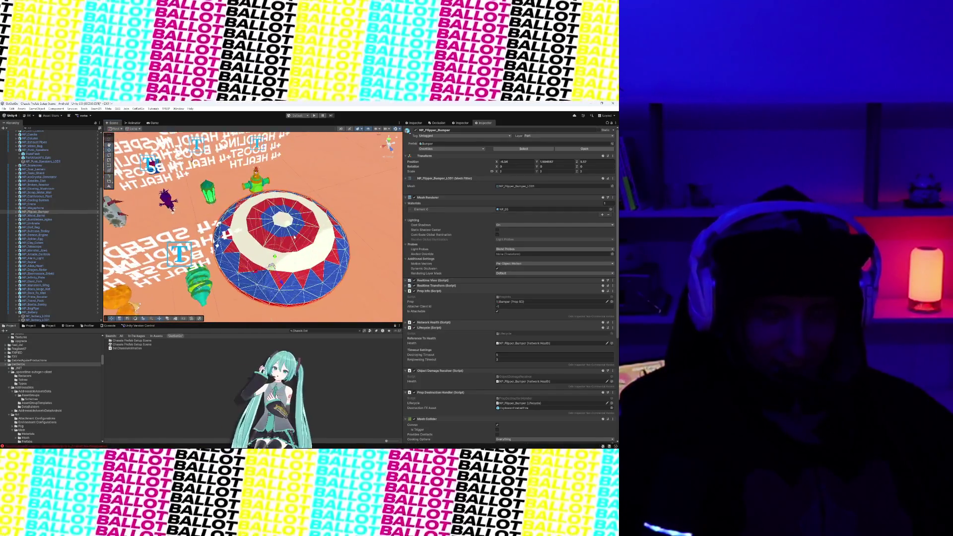
scroll(312, 194, down, 5)
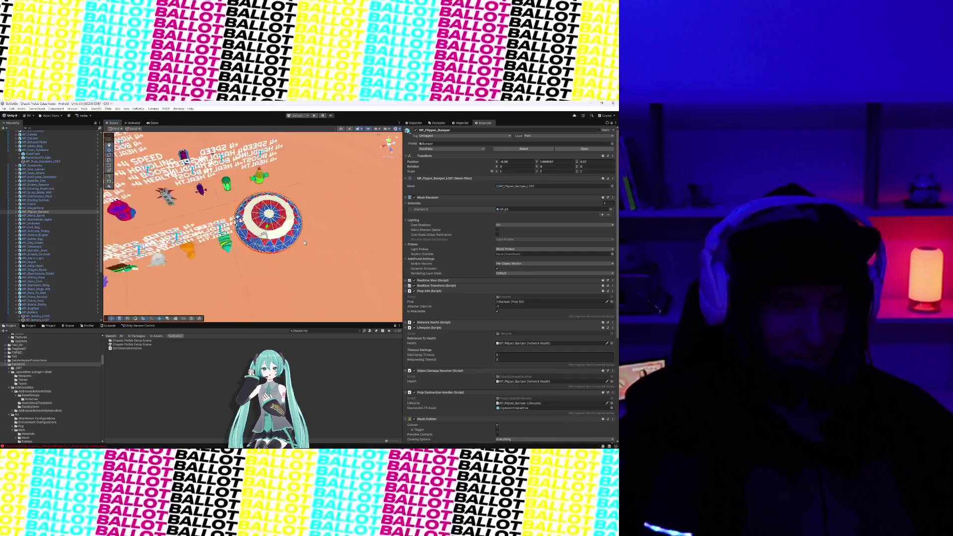
scroll(318, 181, up, 5)
scroll(320, 178, down, 5)
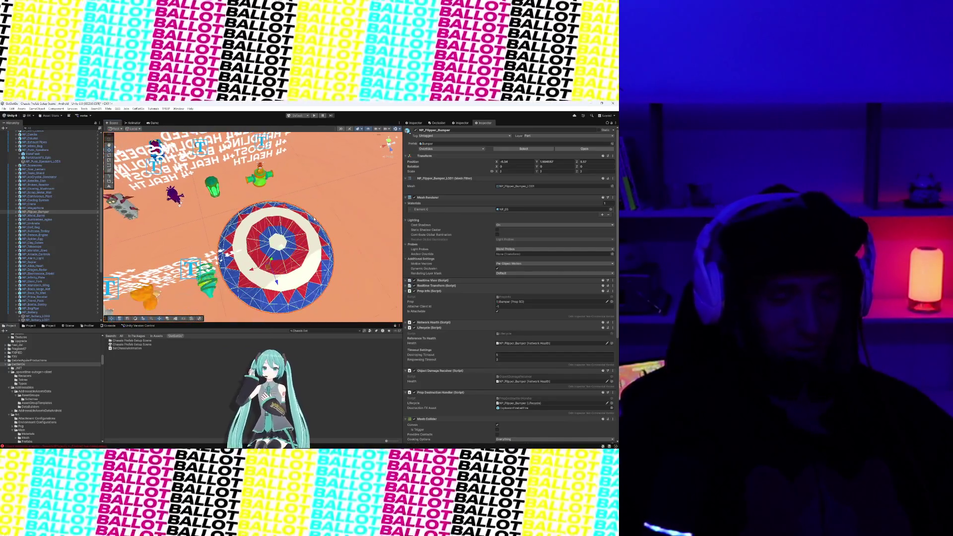
scroll(285, 245, down, 2)
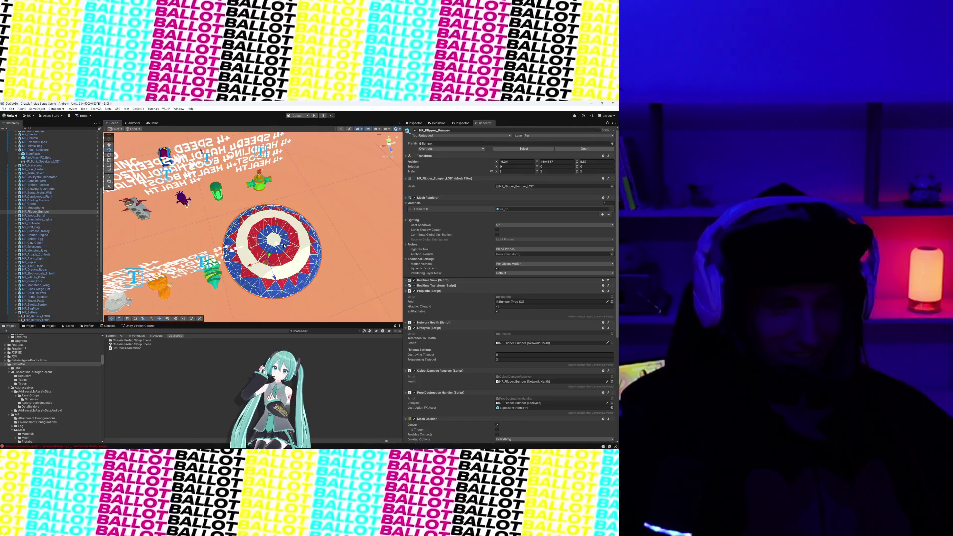
scroll(284, 245, down, 5)
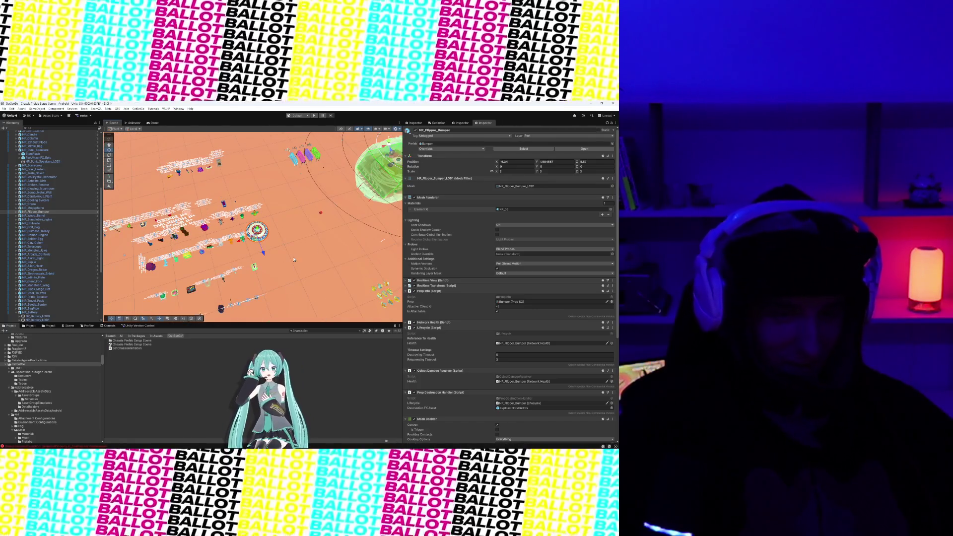
scroll(263, 243, up, 10)
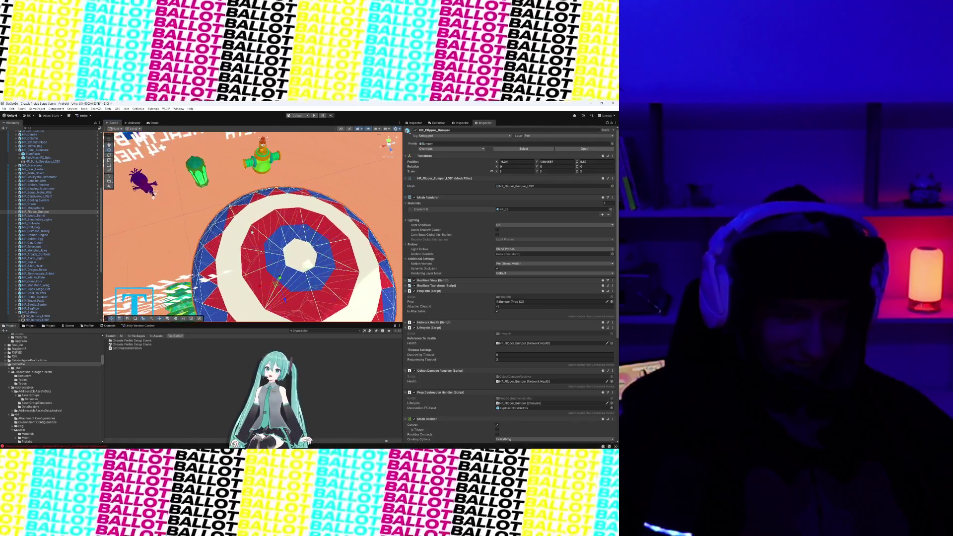
scroll(281, 234, down, 5)
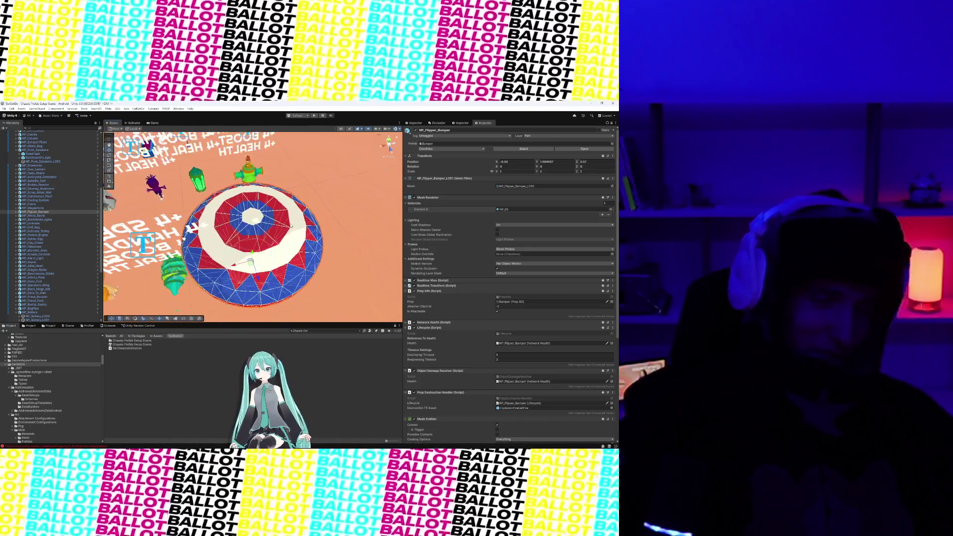
scroll(277, 243, up, 5)
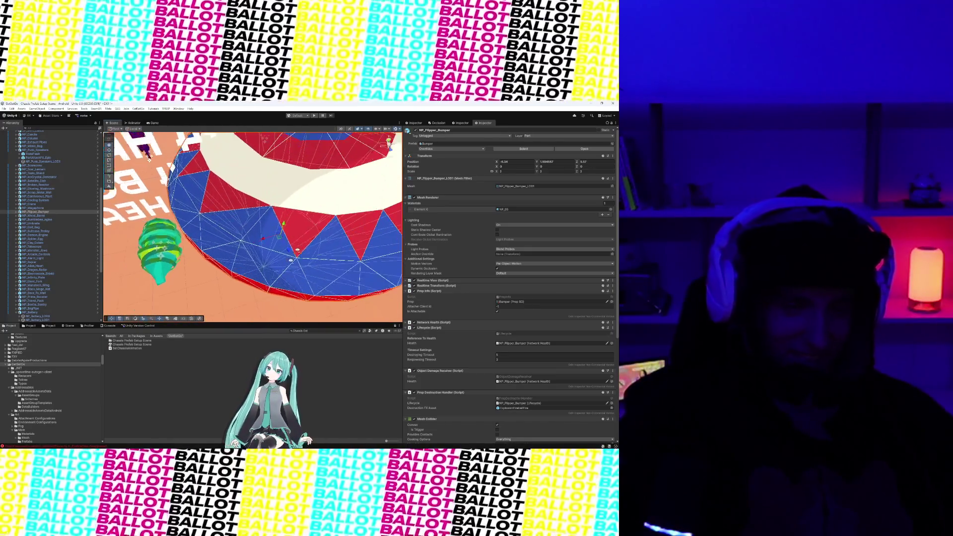
scroll(286, 228, down, 2)
click(286, 228)
scroll(286, 228, down, 5)
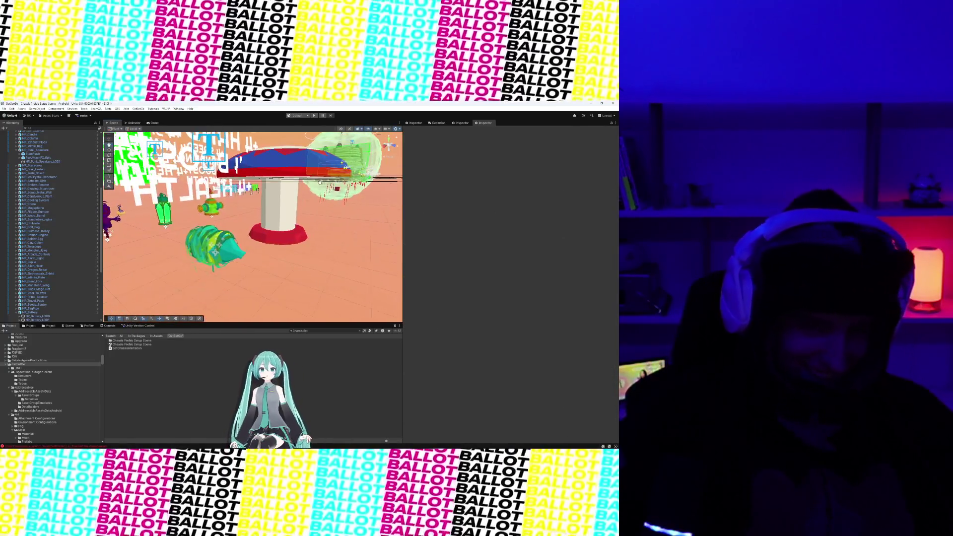
scroll(319, 237, up, 5)
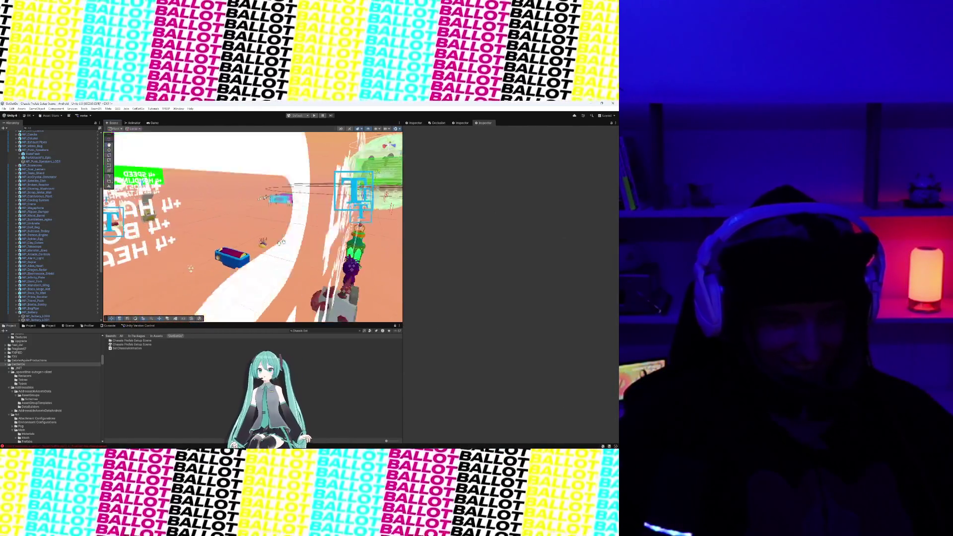
scroll(320, 241, down, 5)
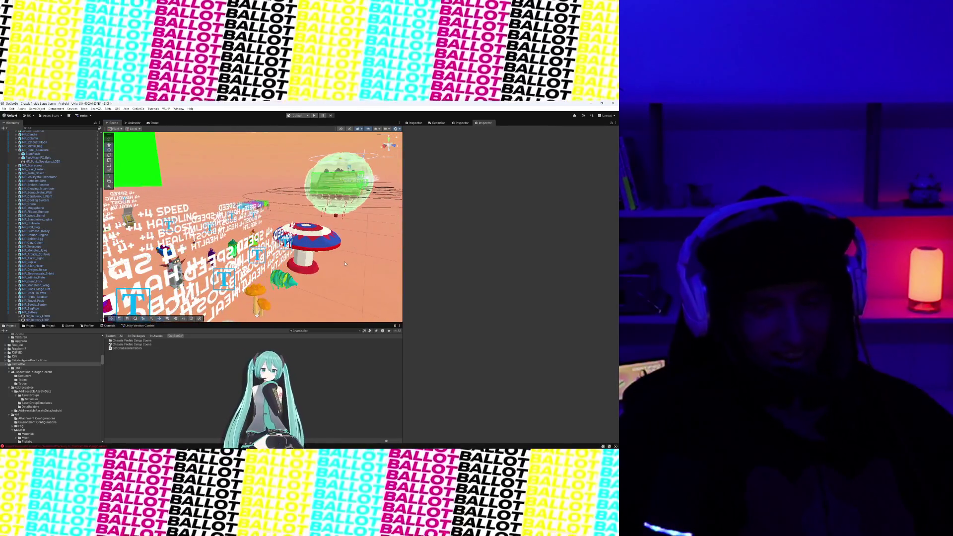
click(318, 248)
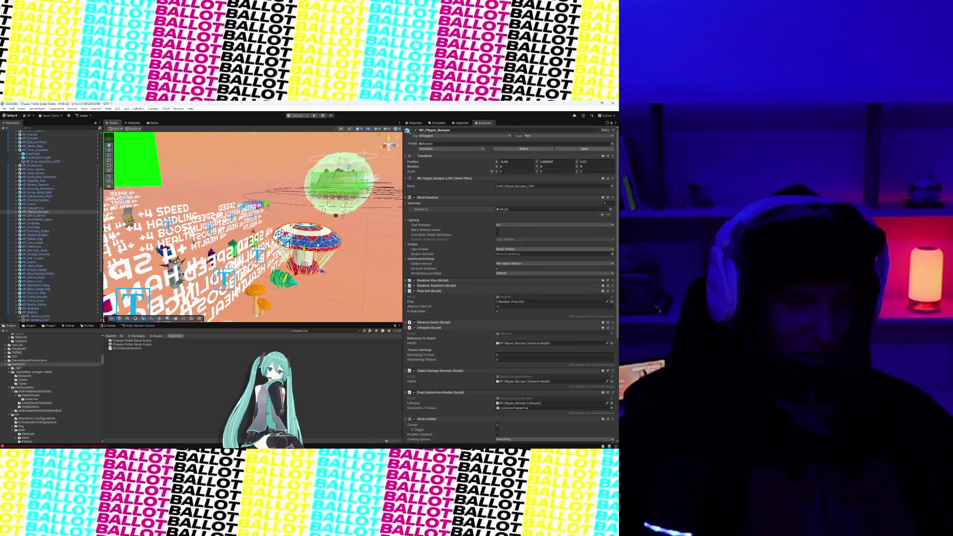
drag(318, 245, 274, 199)
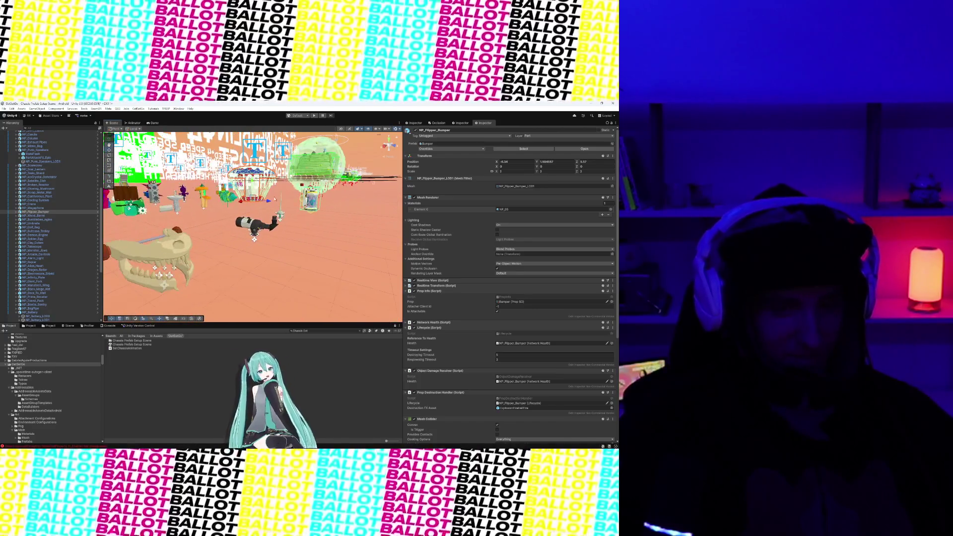
mouse_move(254, 239)
mouse_down()
mouse_move(277, 244)
mouse_move(247, 288)
mouse_move(368, 242)
mouse_move(277, 218)
mouse_up()
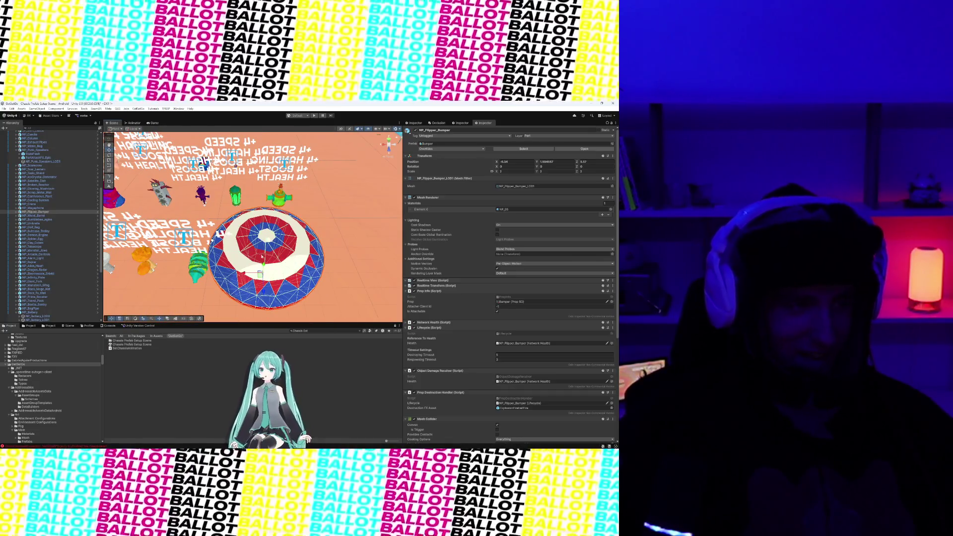
mouse_move(176, 205)
mouse_down()
mouse_move(289, 206)
mouse_move(330, 258)
mouse_move(293, 221)
mouse_up()
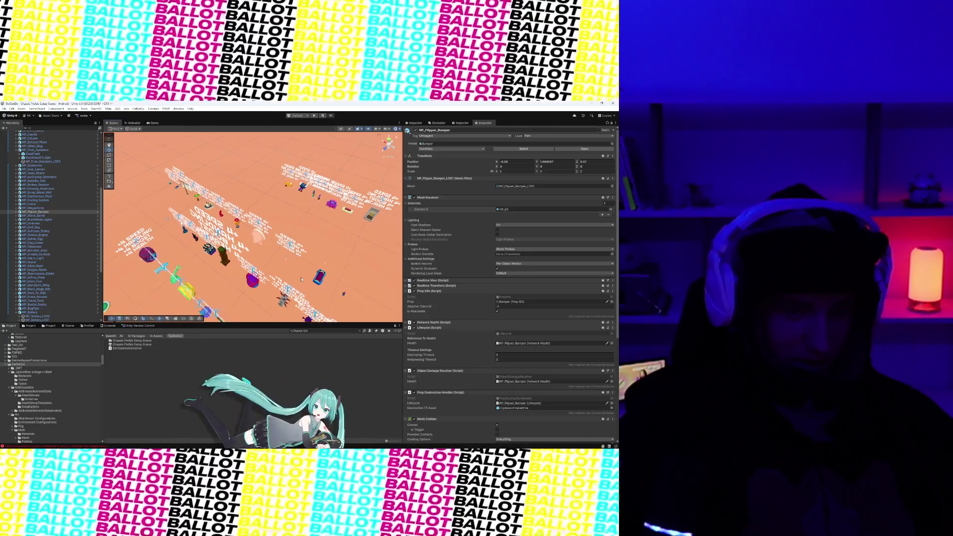
drag(302, 279, 264, 139)
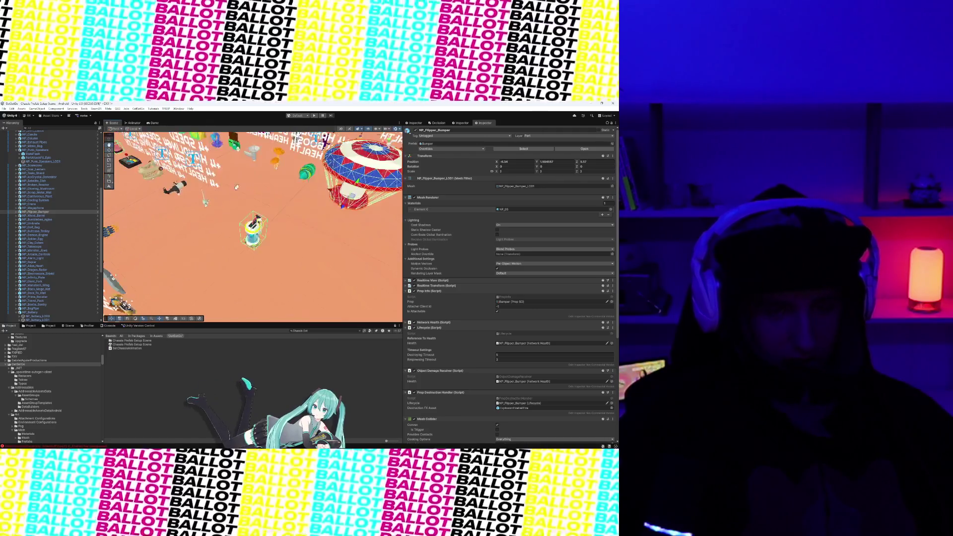
mouse_move(236, 187)
mouse_down()
mouse_move(250, 178)
mouse_move(231, 215)
mouse_move(248, 258)
mouse_move(302, 217)
mouse_up()
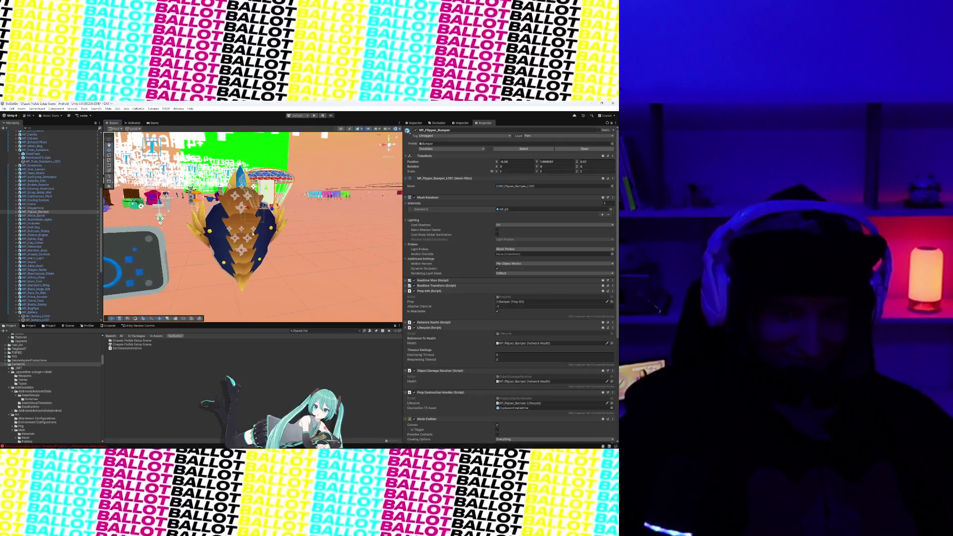
drag(252, 234, 302, 226)
drag(225, 244, 342, 243)
mouse_move(257, 249)
mouse_down()
mouse_move(249, 244)
mouse_move(300, 242)
mouse_move(247, 247)
mouse_move(294, 252)
mouse_move(259, 244)
mouse_move(299, 269)
mouse_move(169, 229)
mouse_move(310, 225)
mouse_up()
Select the Cooling_system_LOD1 fan prop and frame it in the Scene view
click(303, 221)
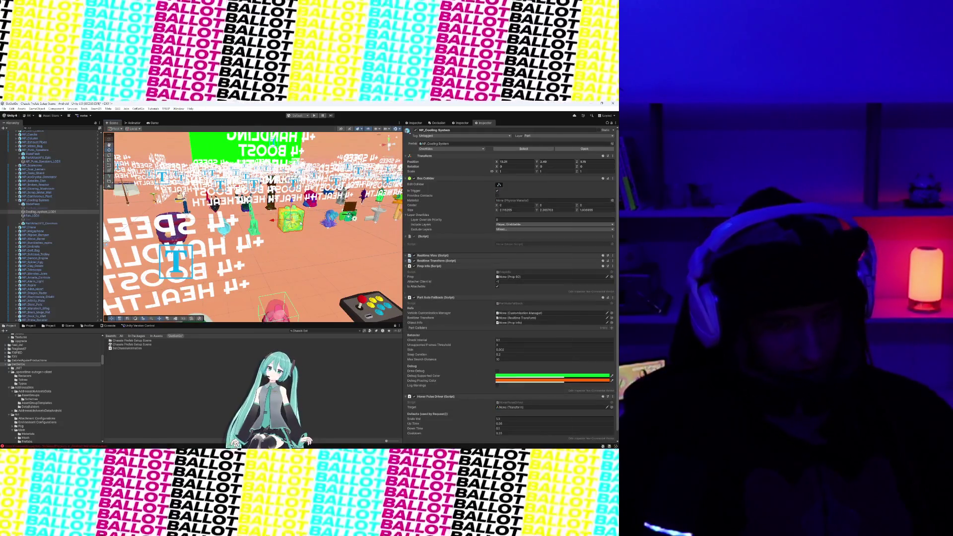
click(301, 220)
key(f)
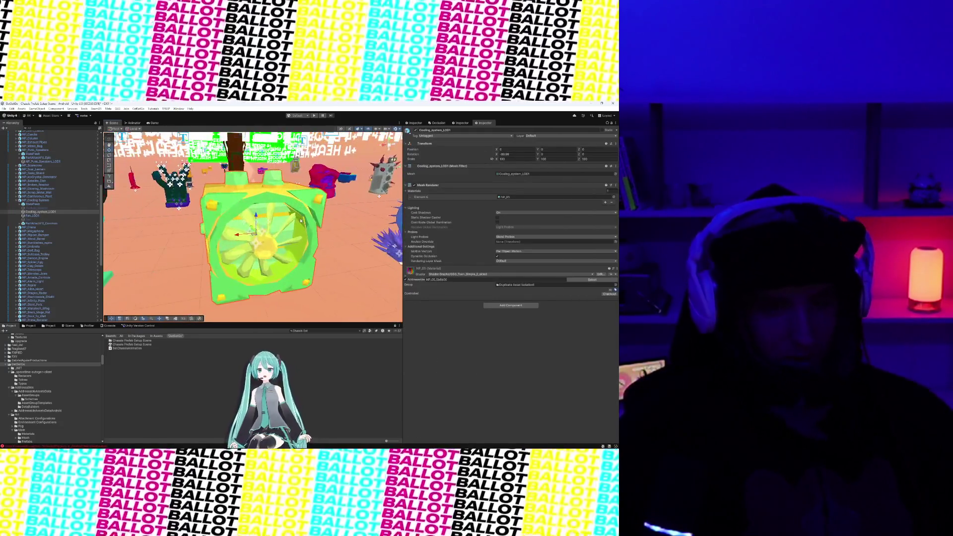
mouse_move(300, 220)
mouse_down()
mouse_move(223, 216)
mouse_move(282, 179)
mouse_move(293, 205)
mouse_move(274, 212)
mouse_move(366, 221)
mouse_move(297, 224)
mouse_up()
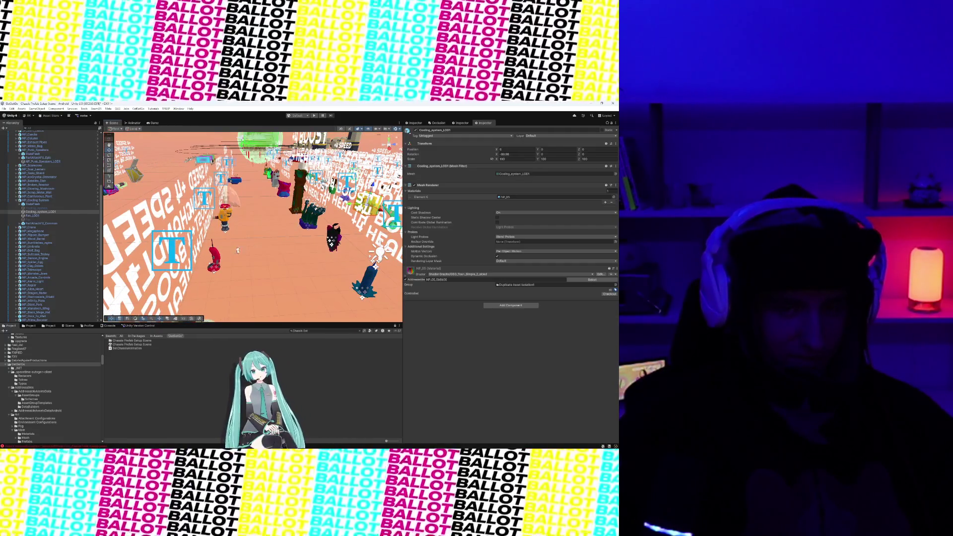
Fly across the scene past other props and select the SP_Spiked_Wall_Trap prop
drag(238, 250, 339, 179)
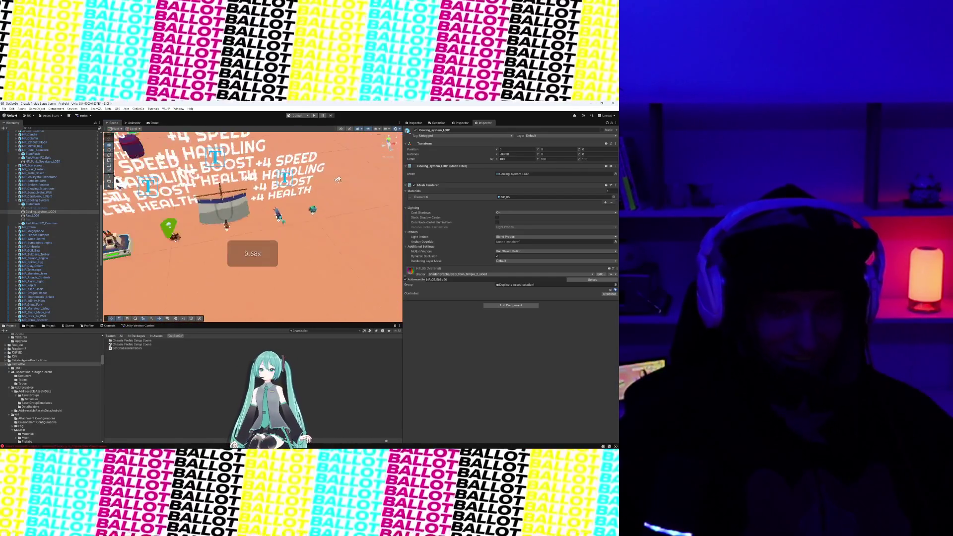
drag(195, 239, 317, 193)
mouse_move(392, 180)
mouse_down()
mouse_move(214, 247)
mouse_move(265, 205)
mouse_move(341, 255)
mouse_up()
click(342, 254)
Select the trap's Spiked_Wall_Trap_LOD1 child, view the roller, then deselect it
click(308, 254)
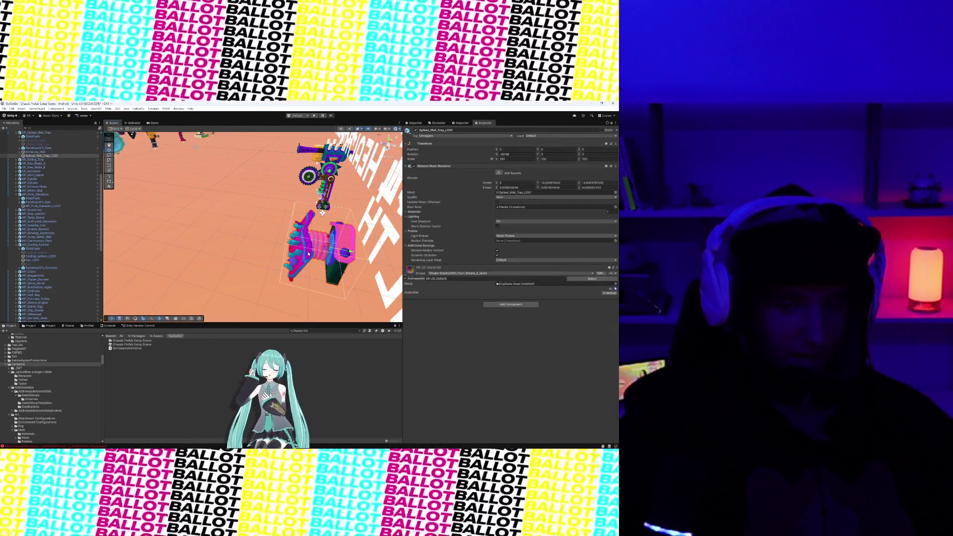
mouse_move(294, 231)
mouse_down()
mouse_move(287, 221)
mouse_move(297, 208)
mouse_move(284, 228)
mouse_move(232, 218)
mouse_move(320, 213)
mouse_move(297, 207)
mouse_up()
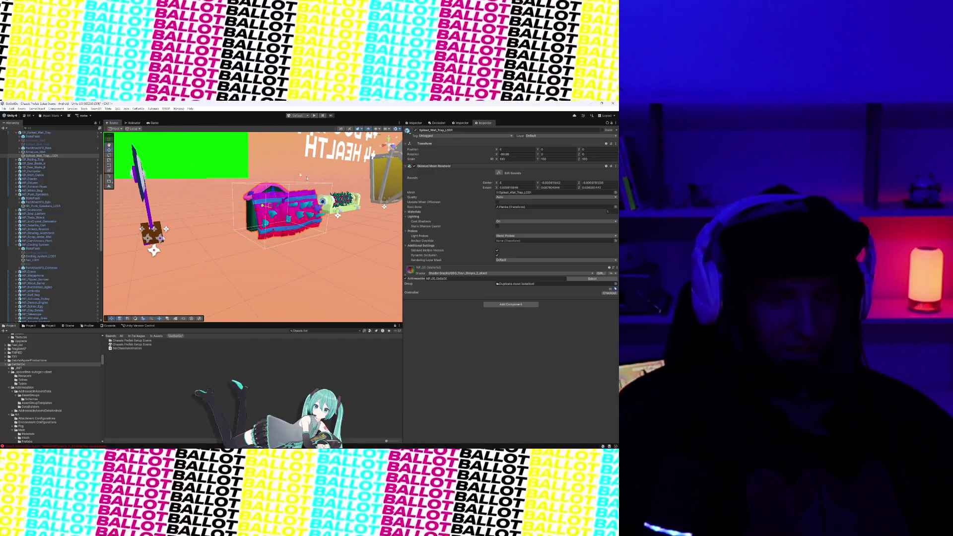
click(306, 177)
scroll(306, 178, down, 5)
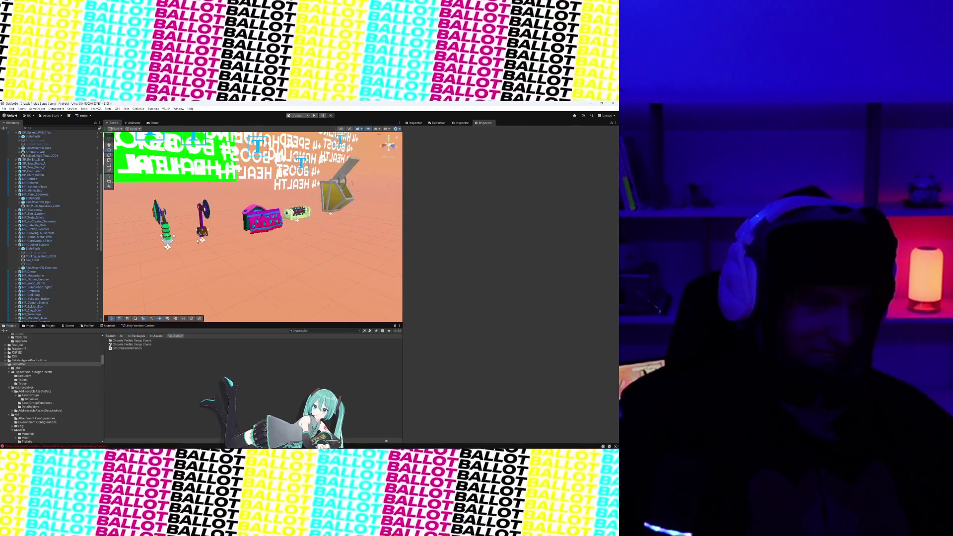
Pull the view back over the prop library and search the Project for 'Speed Boos'
drag(197, 241, 267, 237)
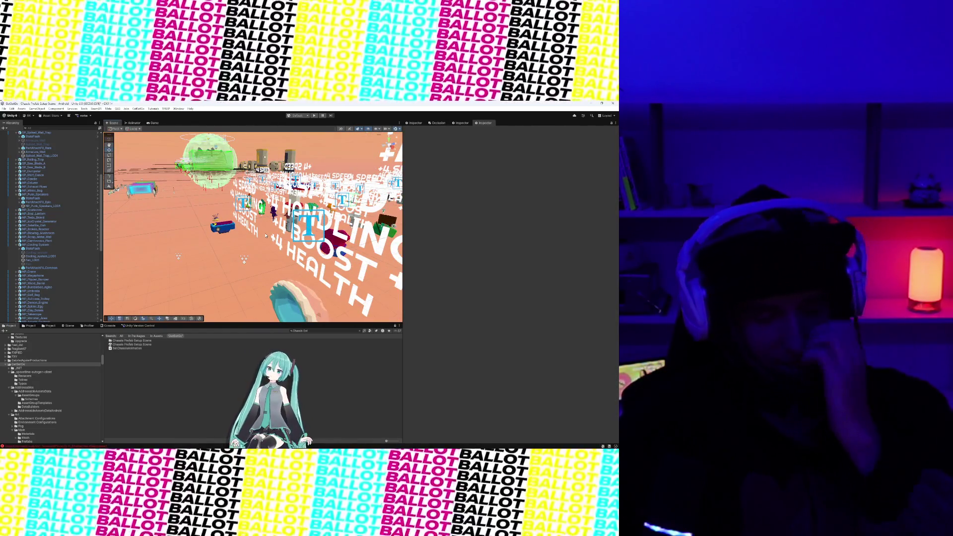
mouse_move(266, 235)
mouse_down()
mouse_move(230, 247)
mouse_move(262, 260)
mouse_move(228, 225)
mouse_up()
scroll(266, 250, down, 5)
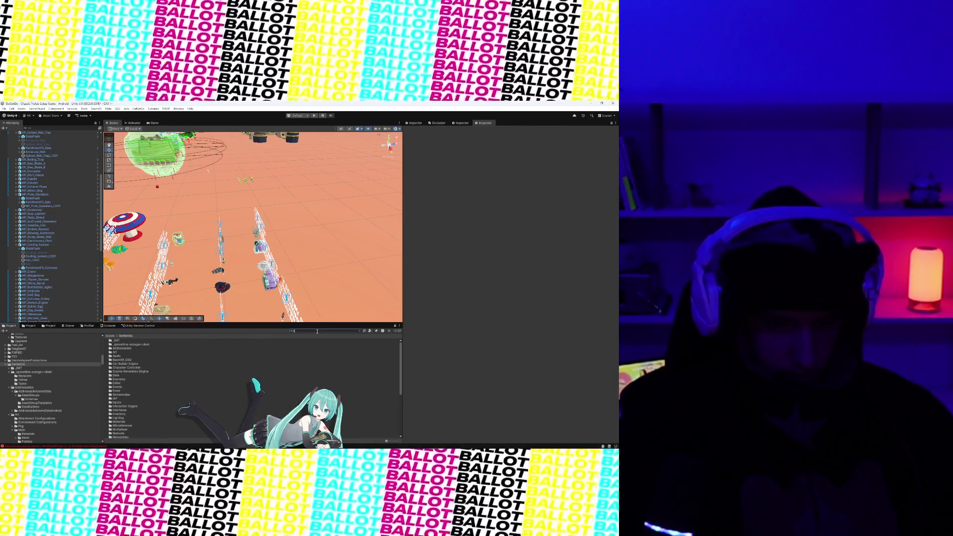
text(peed Boos)
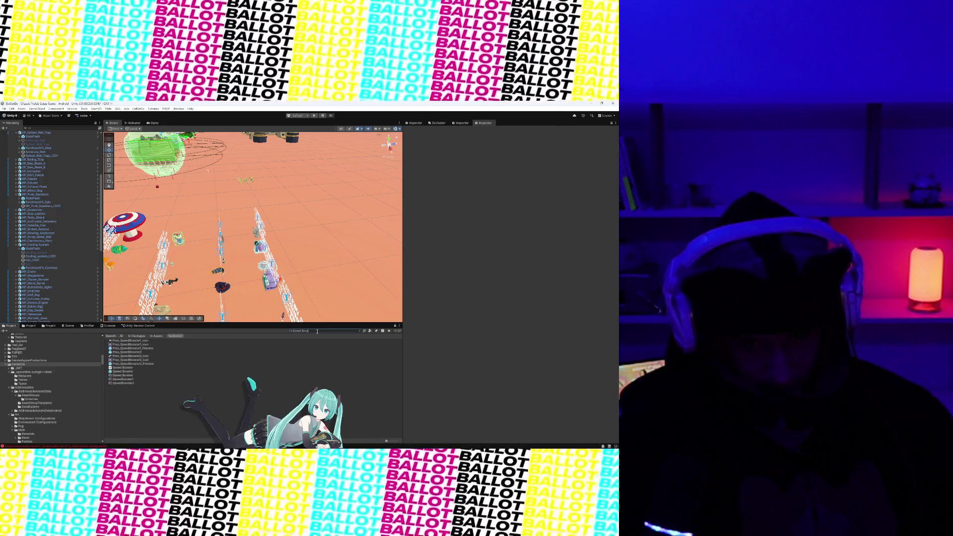
Open the Speed Booster prefab in prefab mode and orbit in closer to it
double_click(129, 373)
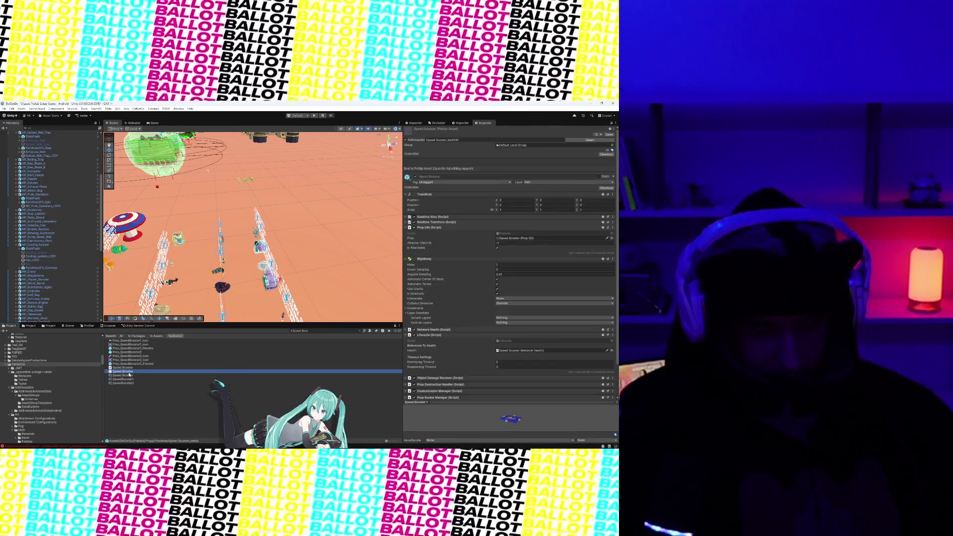
drag(259, 241, 249, 207)
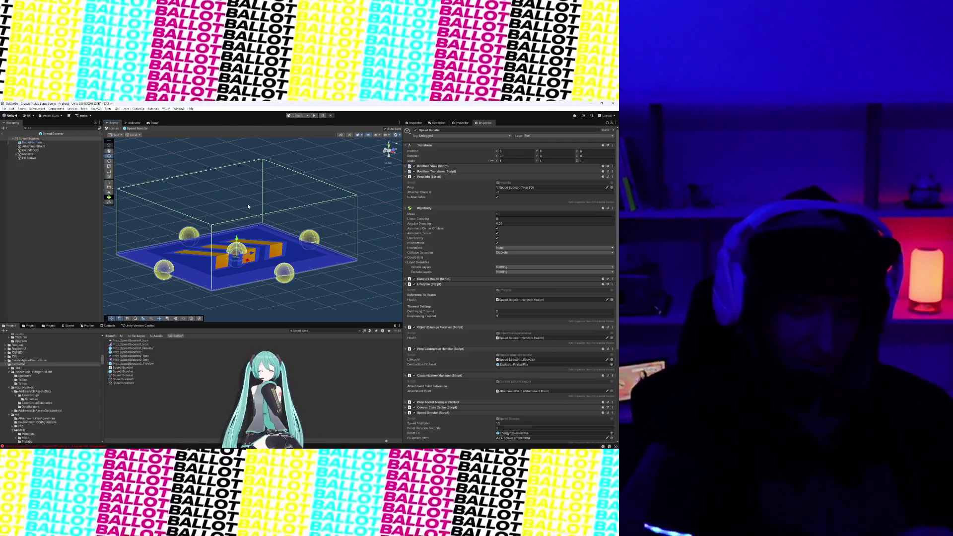
triple_click(297, 331)
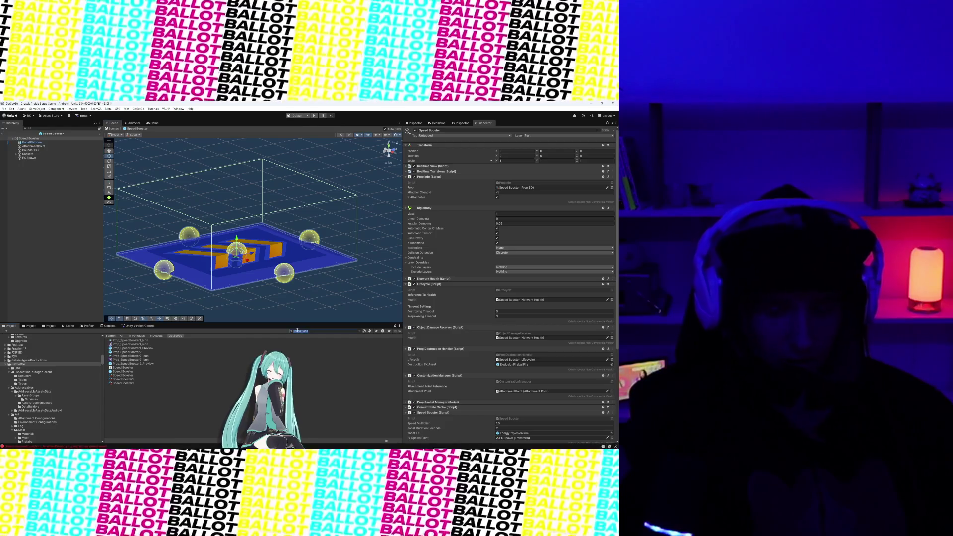
Search for 'Boodad' and open the Doodad_B prefab, closing the 3D viewer popup
text(Boo)
text(dad)
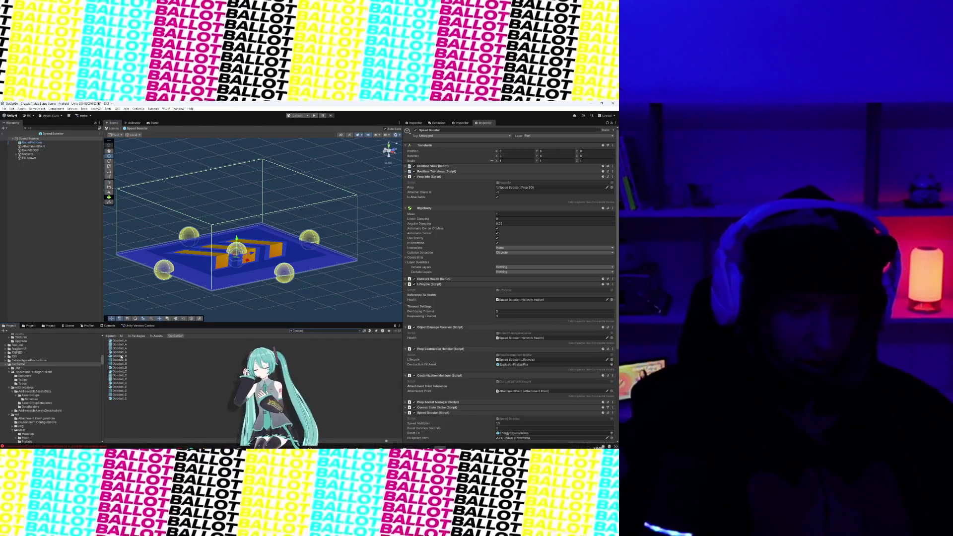
double_click(121, 352)
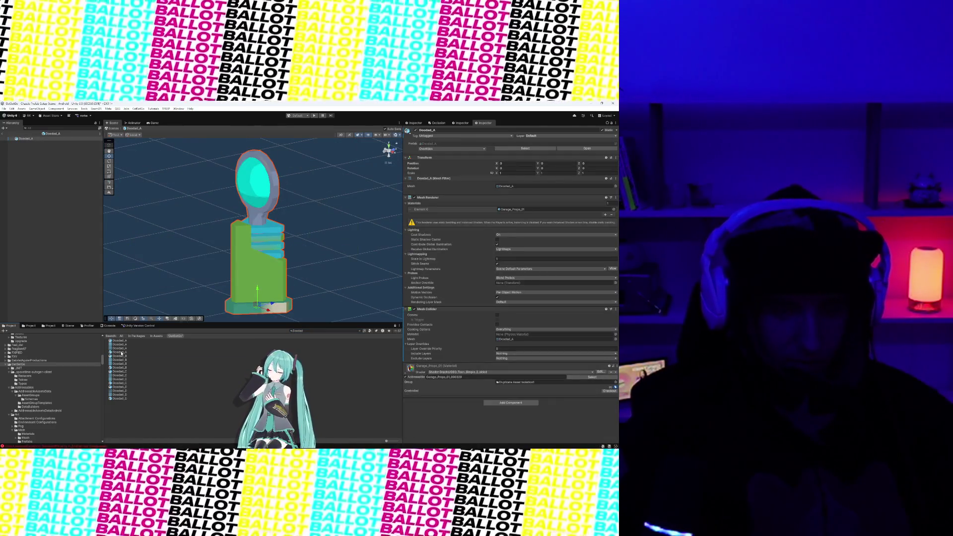
double_click(121, 357)
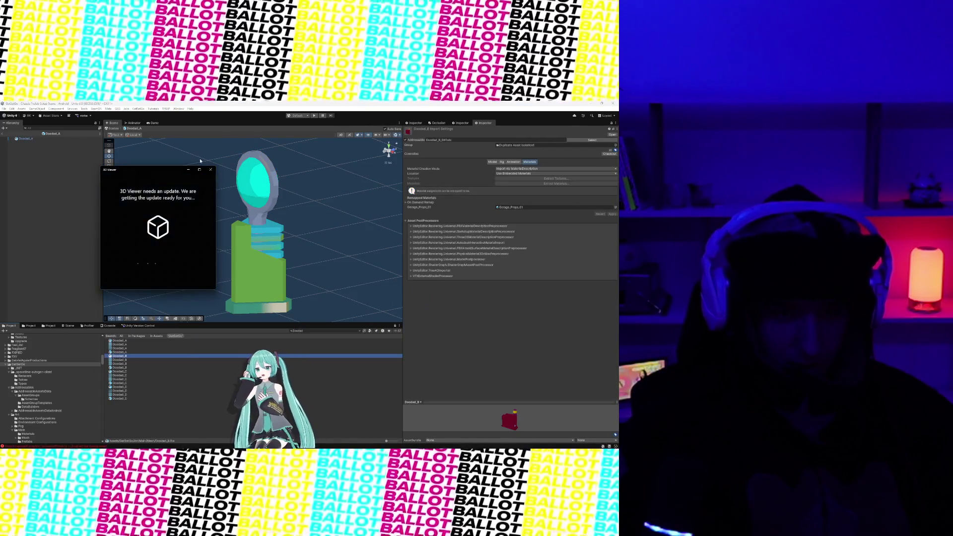
click(211, 170)
click(126, 369)
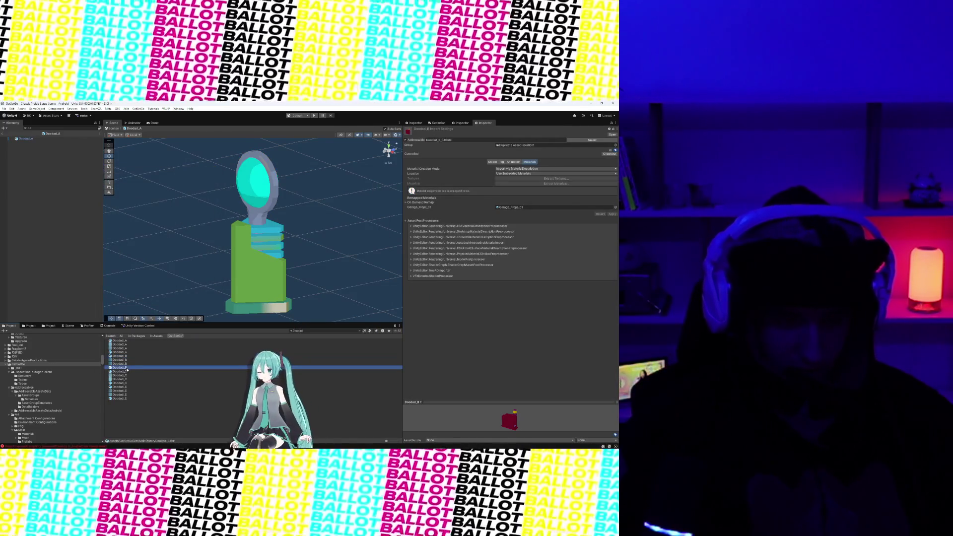
double_click(127, 369)
drag(306, 232, 203, 228)
Preview Doodad_D, then open the Doodad_A prefab after closing the 3D viewer again
double_click(114, 387)
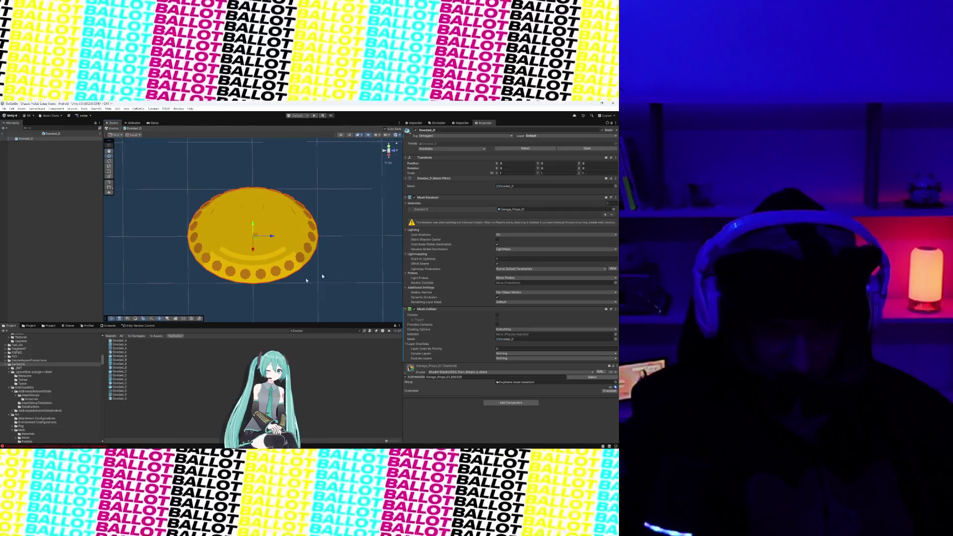
click(126, 342)
double_click(126, 342)
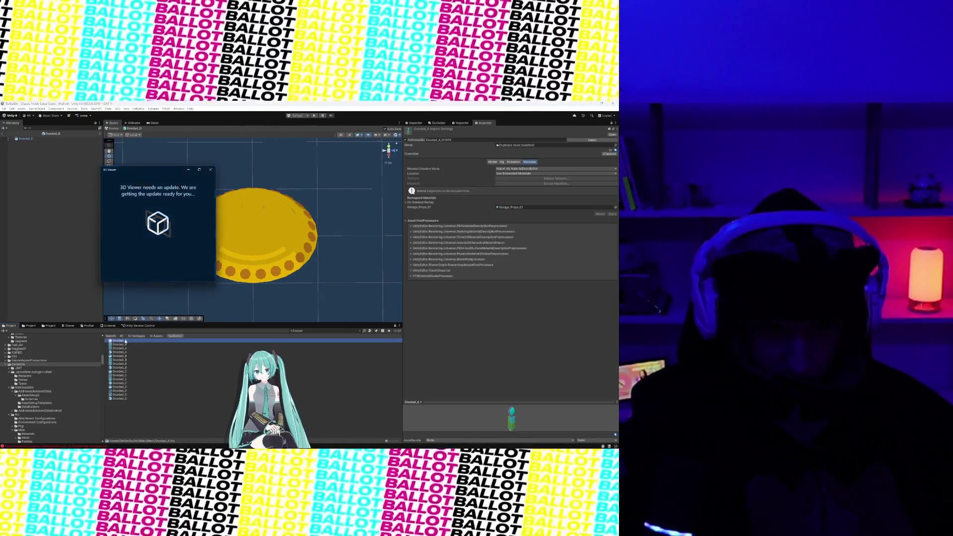
click(210, 172)
drag(269, 189, 284, 162)
double_click(130, 352)
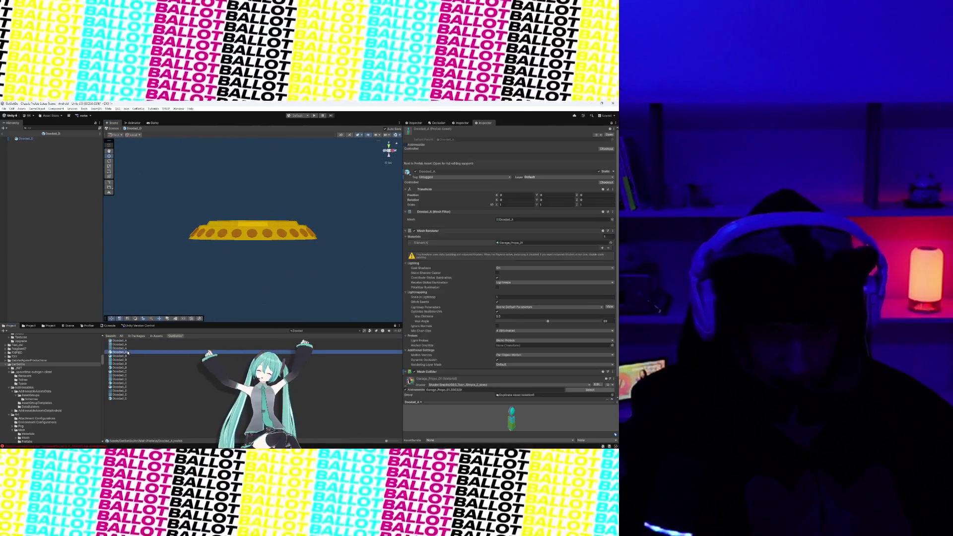
Inspect Doodad_B's import settings and mesh, dismiss the 3D viewer update window, and orbit the model
click(125, 357)
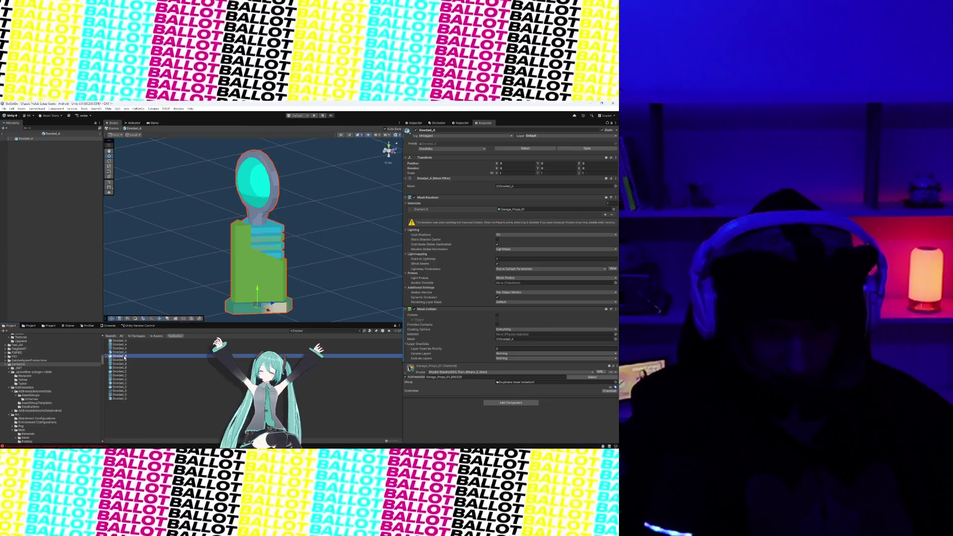
key(Up)
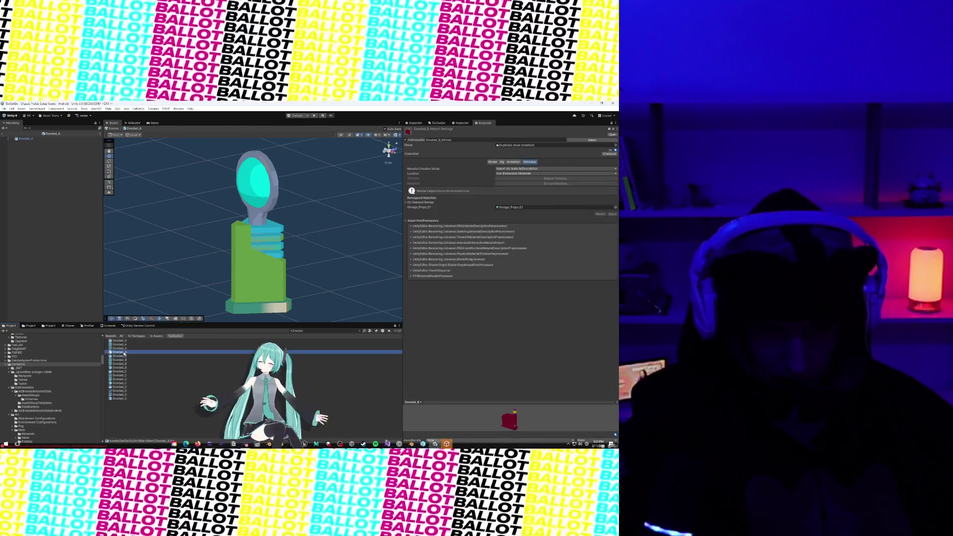
click(447, 444)
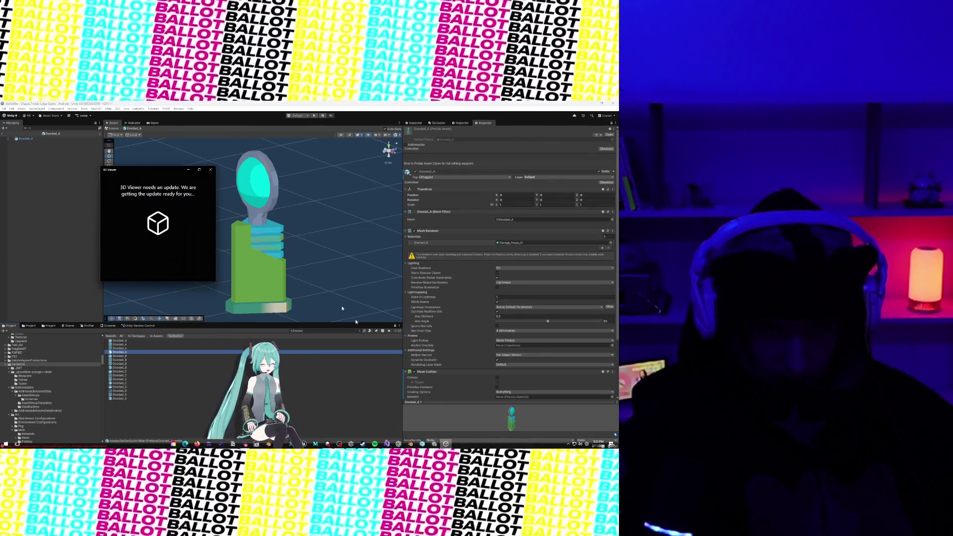
click(212, 171)
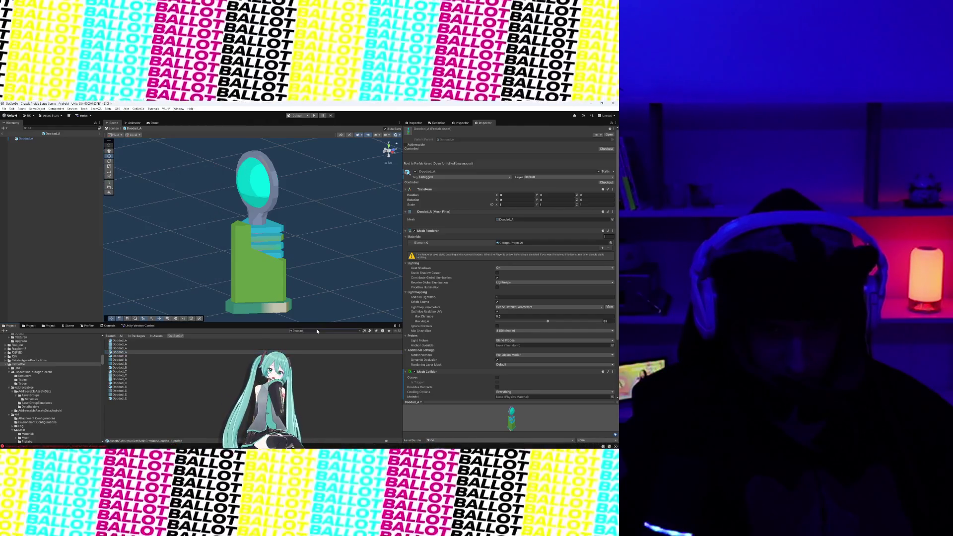
click(155, 364)
mouse_move(189, 229)
mouse_down()
mouse_move(159, 229)
mouse_move(129, 257)
mouse_move(286, 262)
mouse_up()
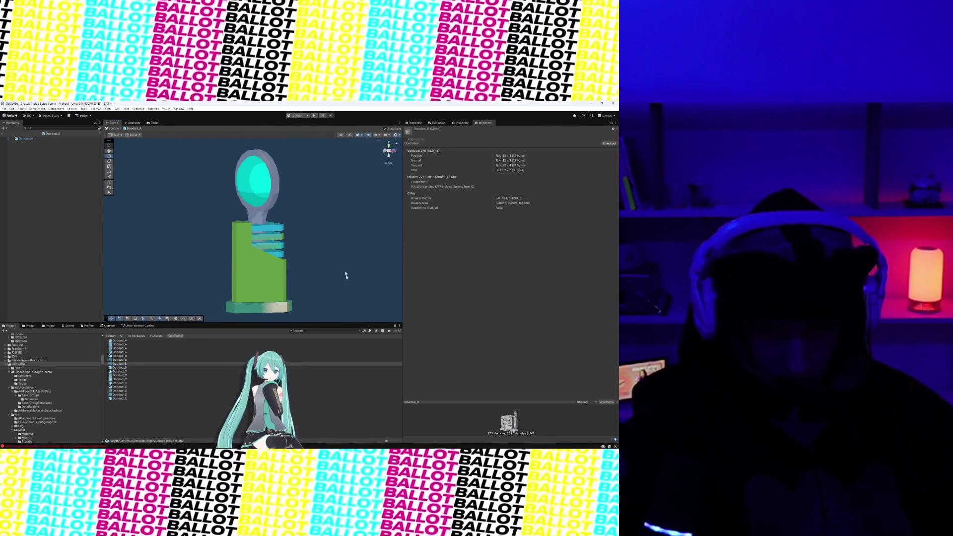
click(304, 208)
drag(304, 209, 291, 264)
click(298, 331)
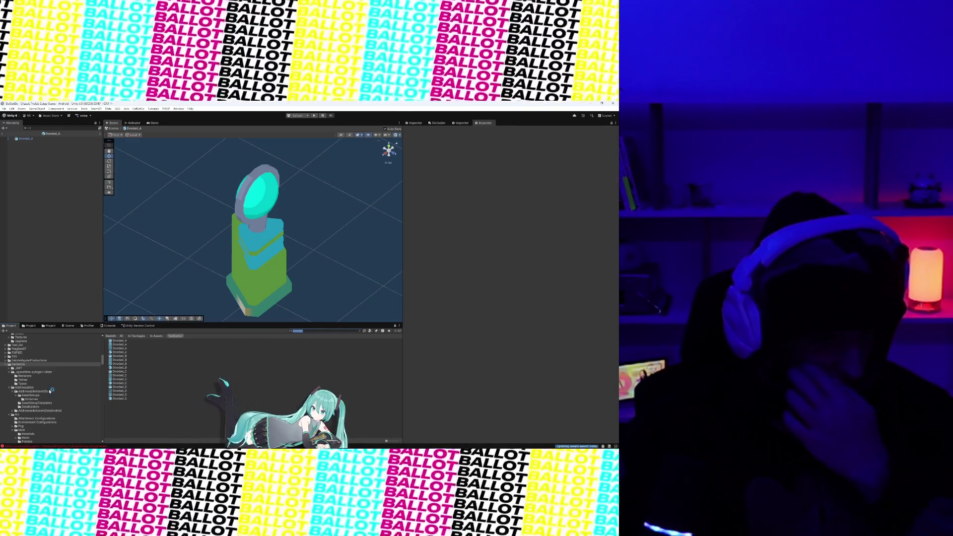
Limit the Project search to the Prefabs folder
scroll(49, 392, down, 3)
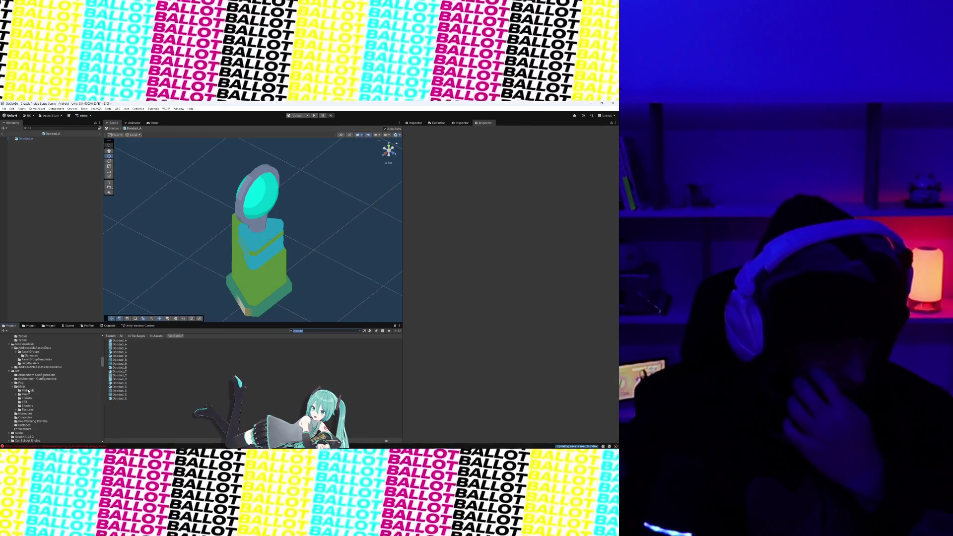
click(27, 397)
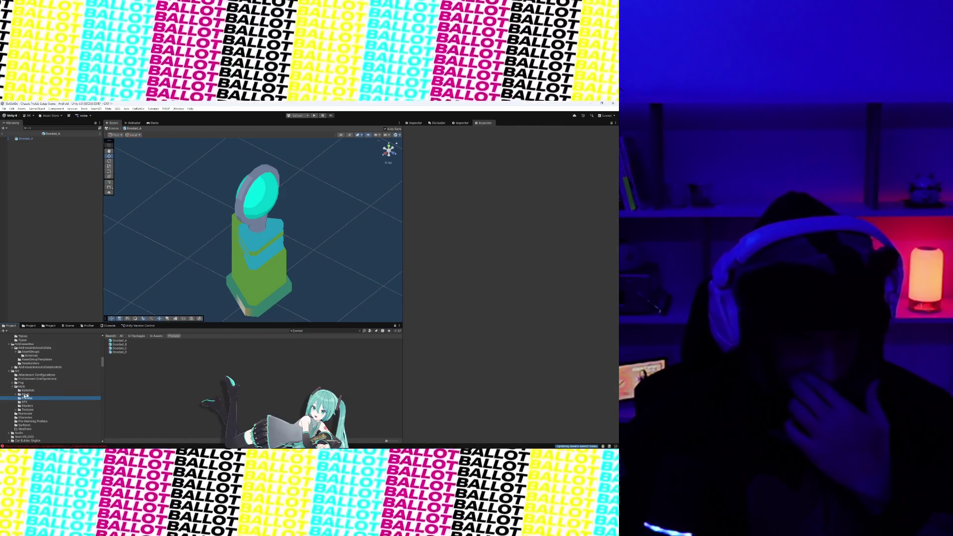
click(29, 387)
click(28, 399)
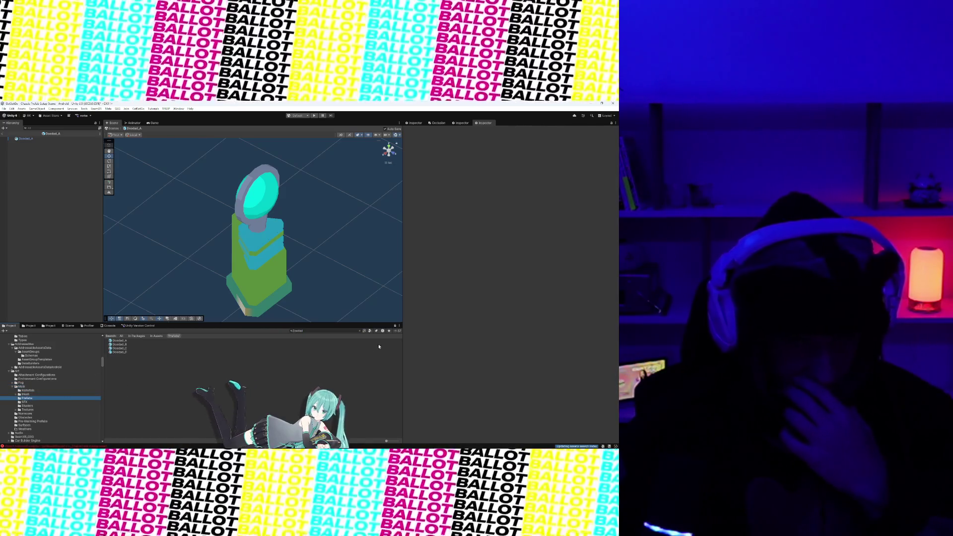
Scroll through the Env_ prefab list and open Env_Forge_Pedestral for editing
scroll(144, 380, down, 5)
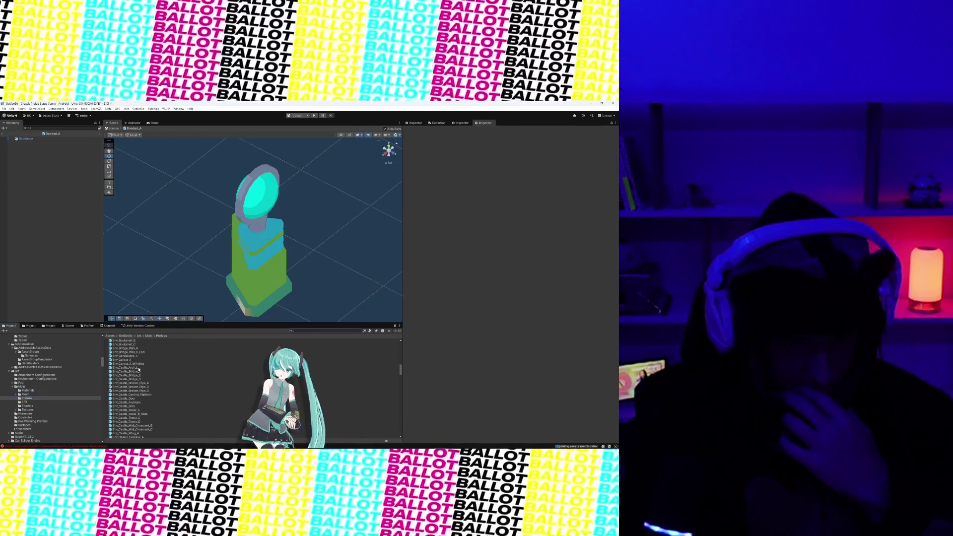
scroll(138, 378, down, 3)
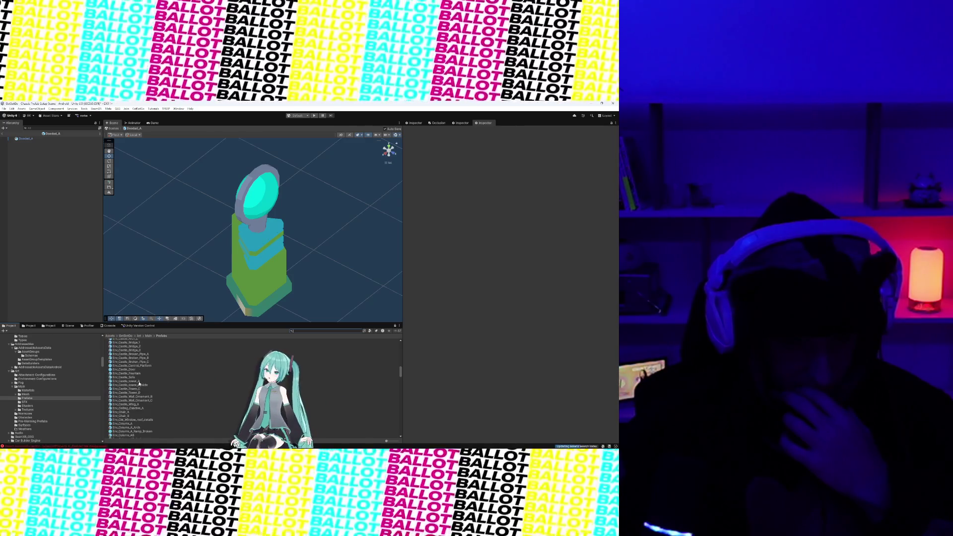
scroll(139, 383, down, 8)
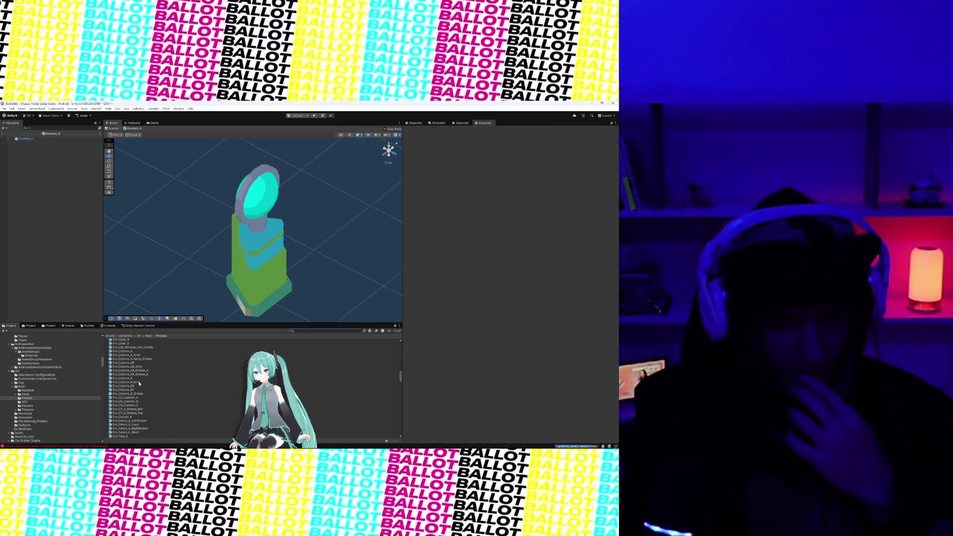
scroll(131, 380, down, 3)
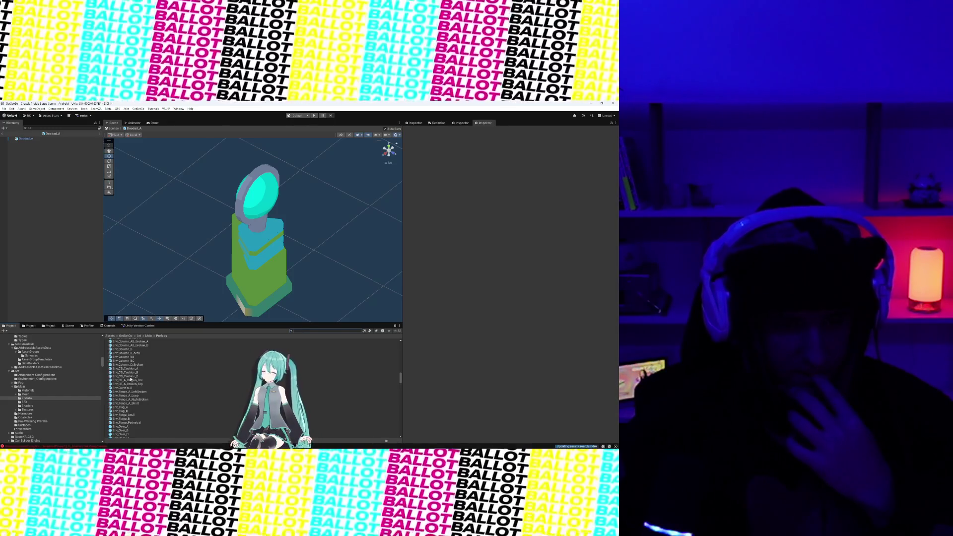
scroll(134, 386, down, 3)
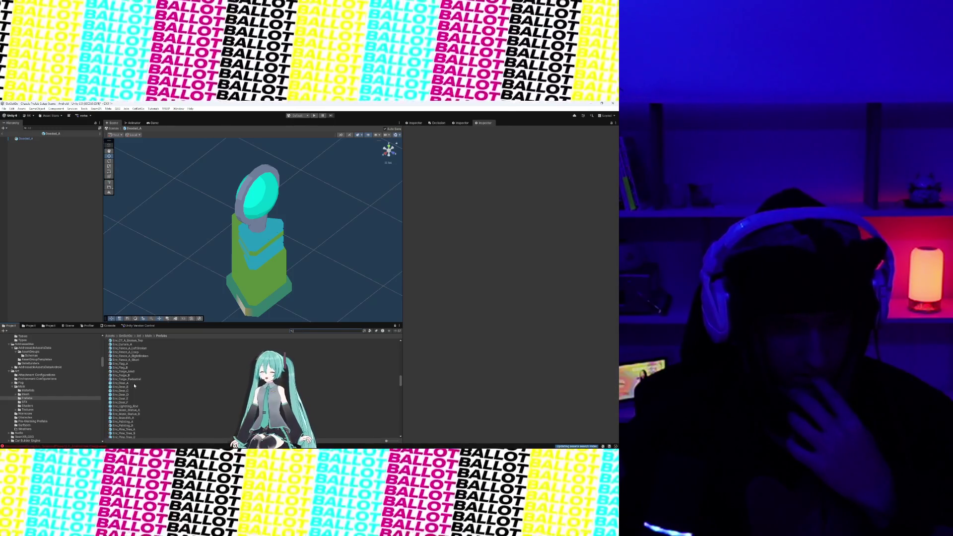
scroll(134, 386, down, 5)
scroll(135, 386, up, 2)
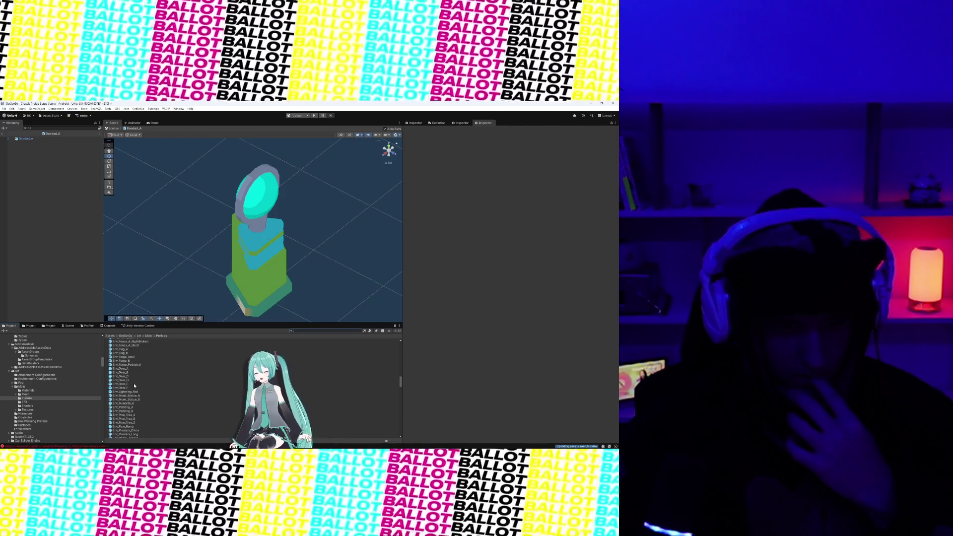
double_click(127, 364)
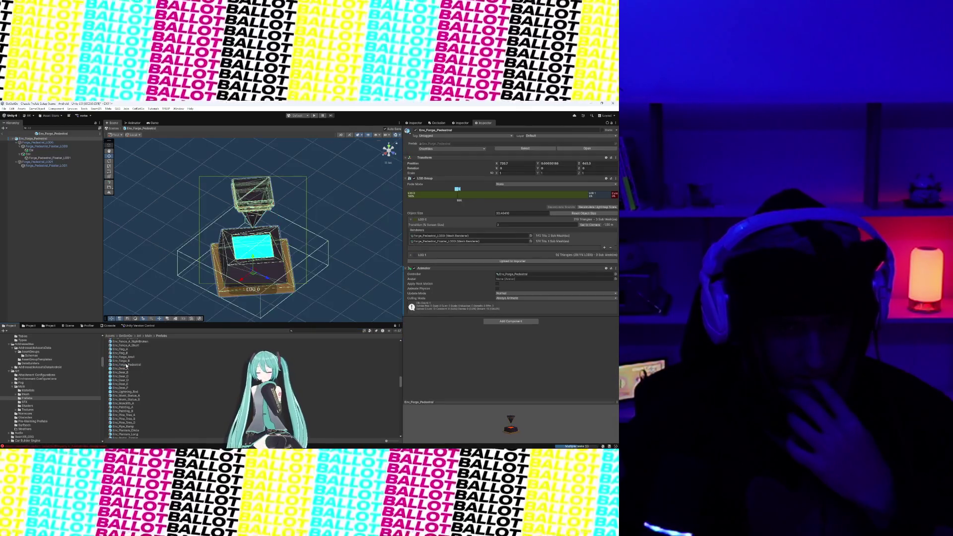
Orbit around the forge pedestal's floating lid and lava base, then reselect its Project asset
mouse_move(240, 268)
mouse_down()
mouse_move(272, 216)
mouse_move(254, 257)
mouse_move(328, 295)
mouse_move(241, 267)
mouse_move(298, 284)
mouse_up()
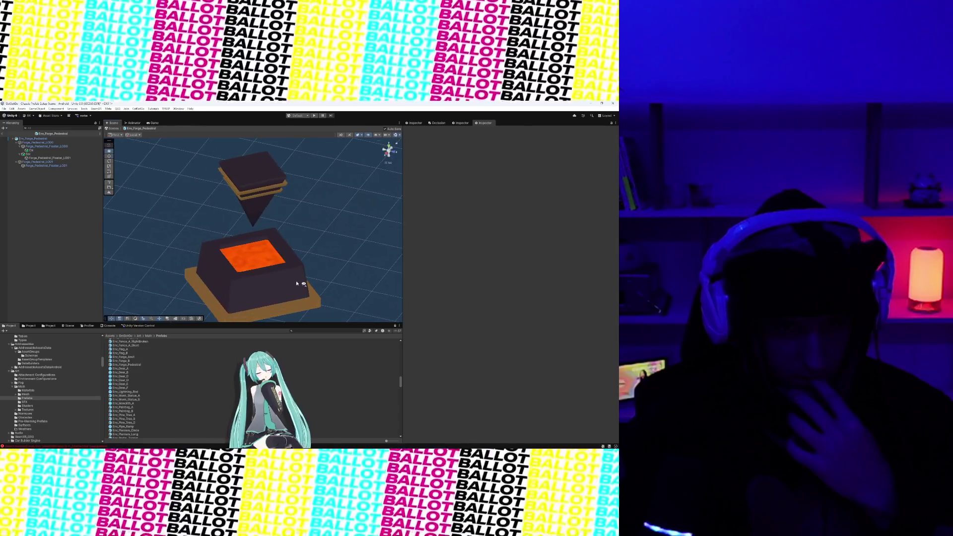
click(271, 274)
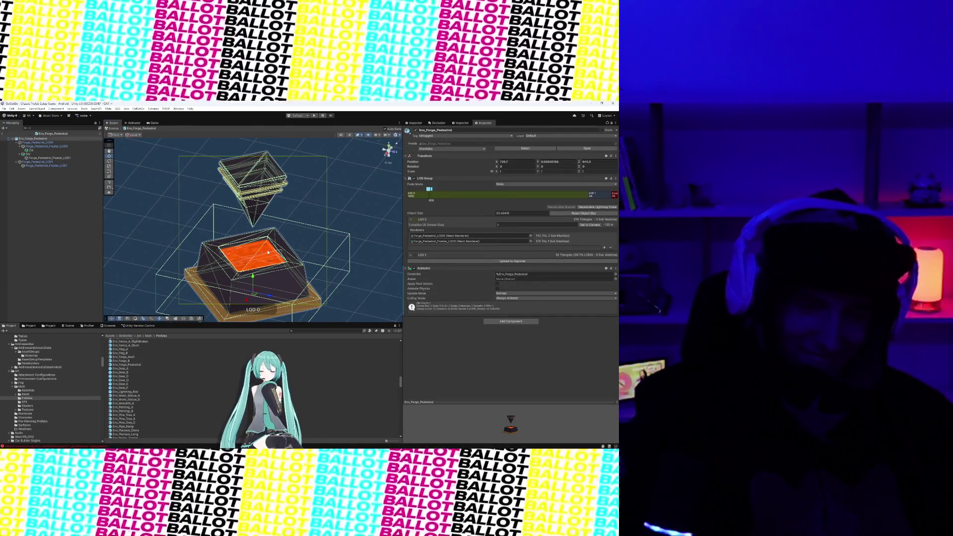
click(336, 238)
mouse_move(336, 238)
mouse_down()
mouse_move(320, 213)
mouse_move(328, 213)
mouse_up()
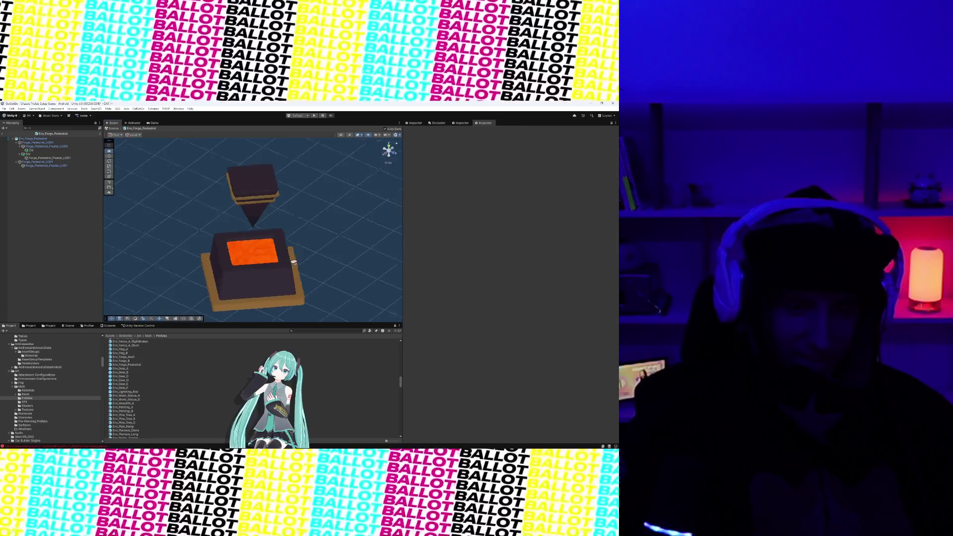
scroll(290, 265, up, 5)
scroll(291, 265, down, 5)
click(264, 271)
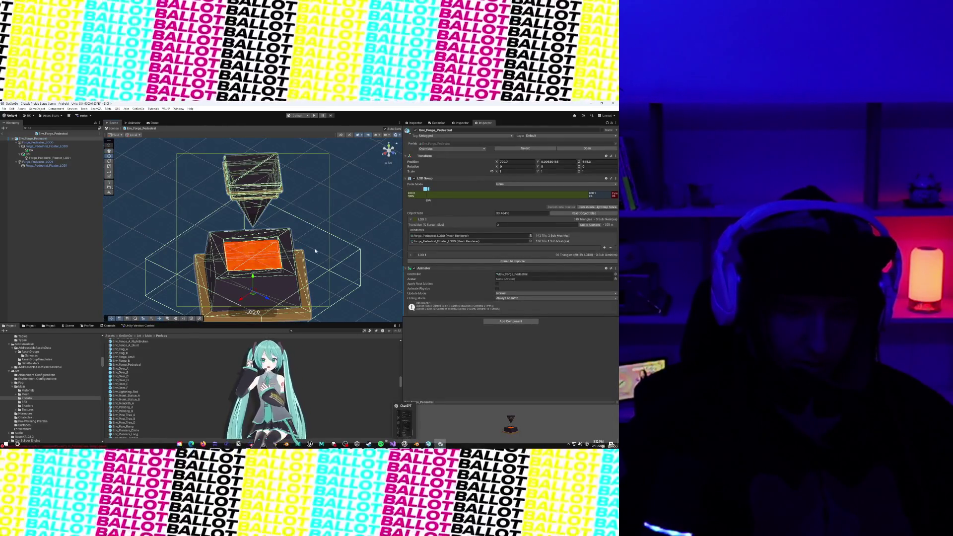
drag(315, 251, 239, 308)
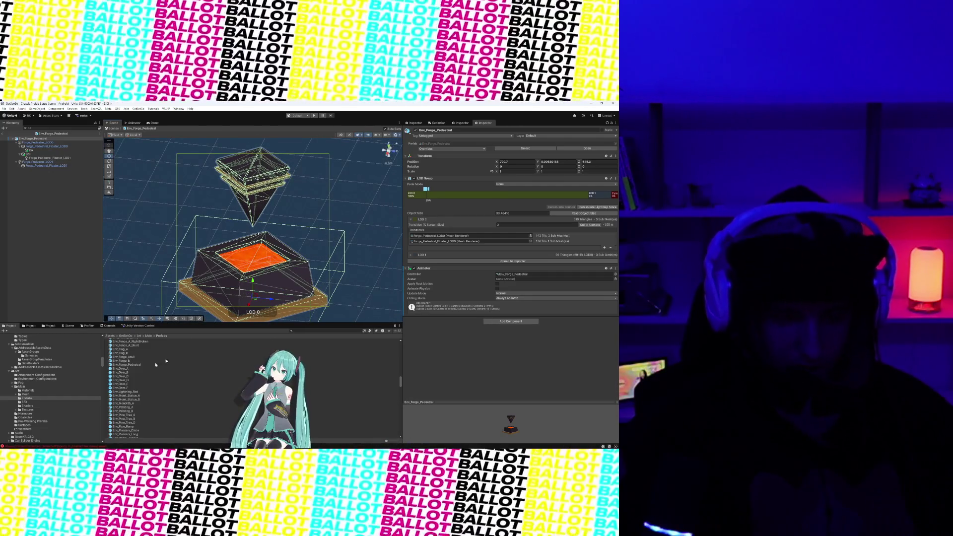
click(123, 365)
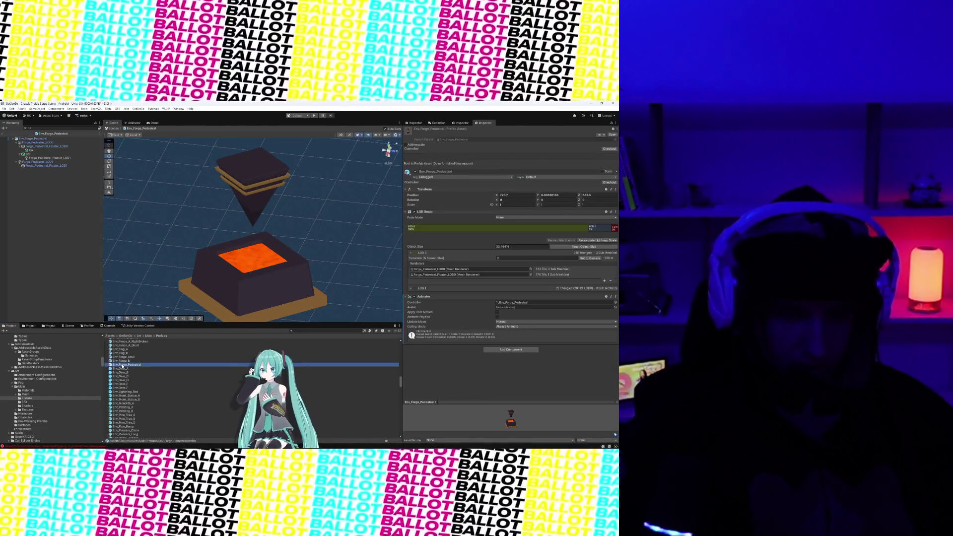
Open Env_Monolith_A, the painting prefabs including Env_Painting_B, and Env_Pine_Tree_B in turn
double_click(127, 404)
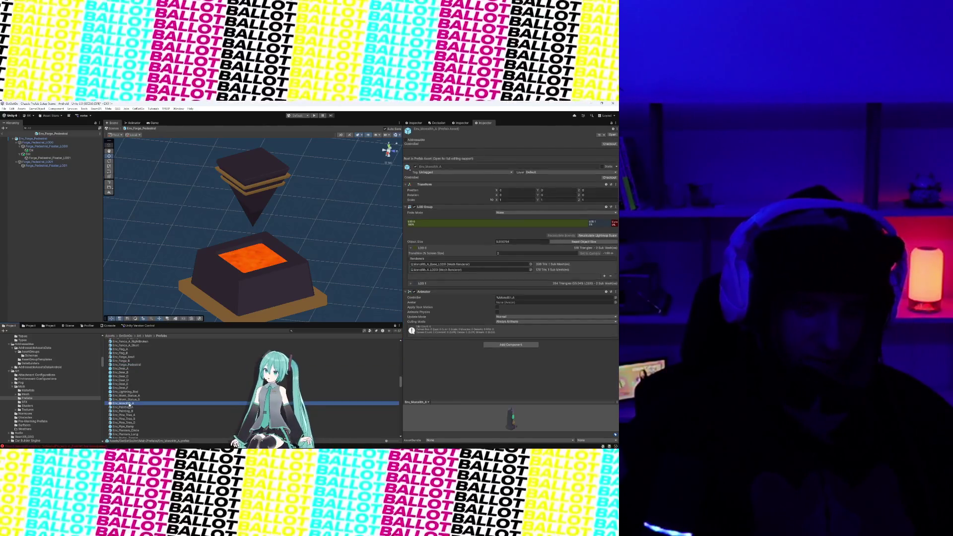
double_click(124, 408)
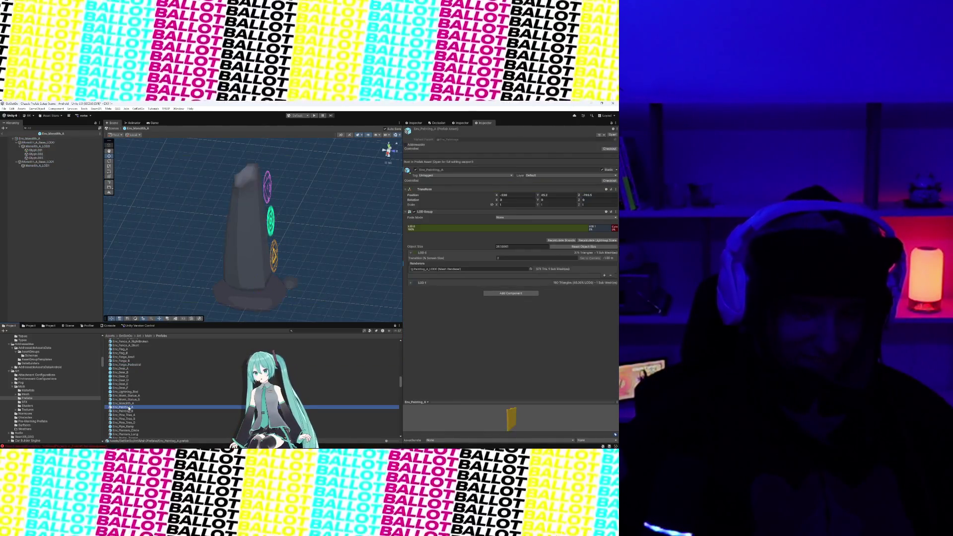
double_click(124, 411)
drag(264, 252, 209, 256)
scroll(124, 397, down, 2)
double_click(124, 404)
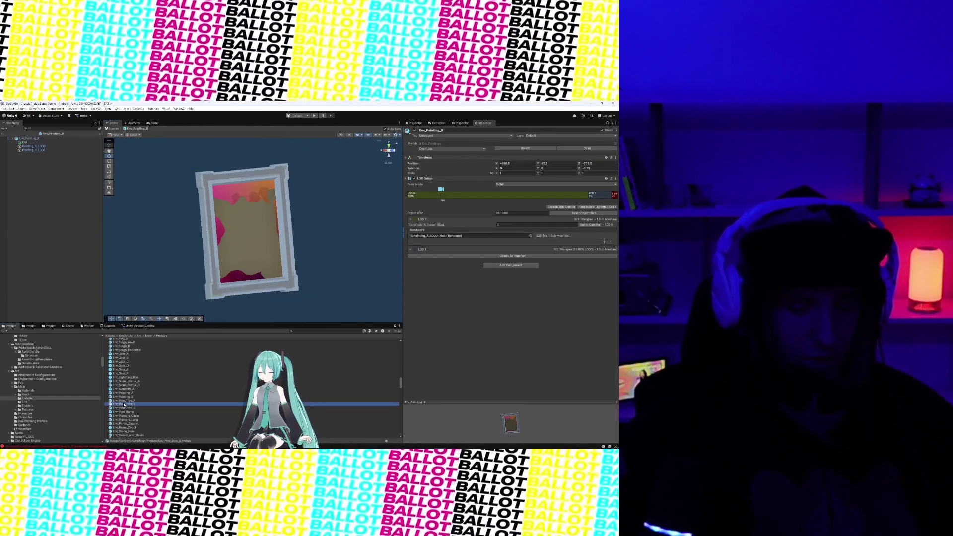
Open Env_Sword_and_Shield, Env_Table_A_Ramp, Env_Topiary_A1, Env_Topiary_D2 and Env_Track_Lantern_A
scroll(124, 405, down, 3)
double_click(124, 406)
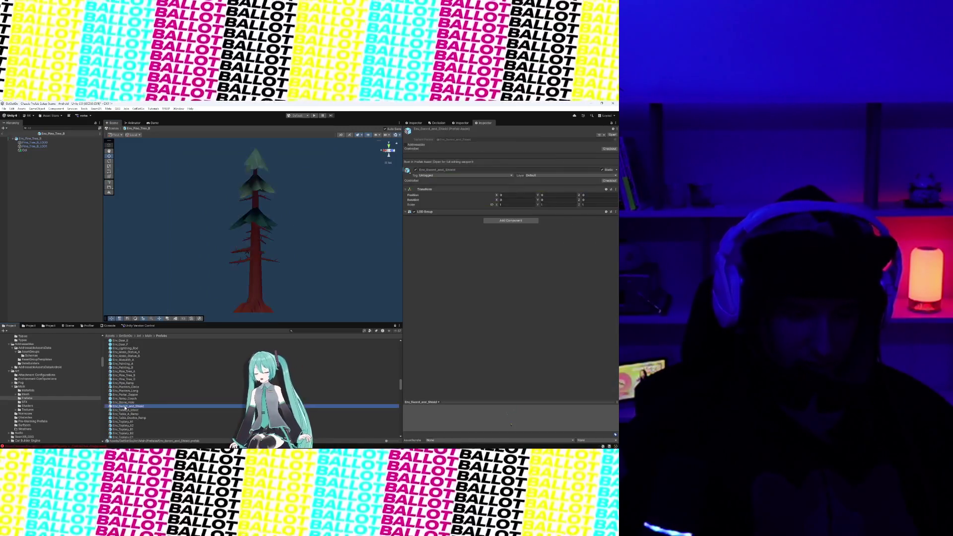
double_click(121, 415)
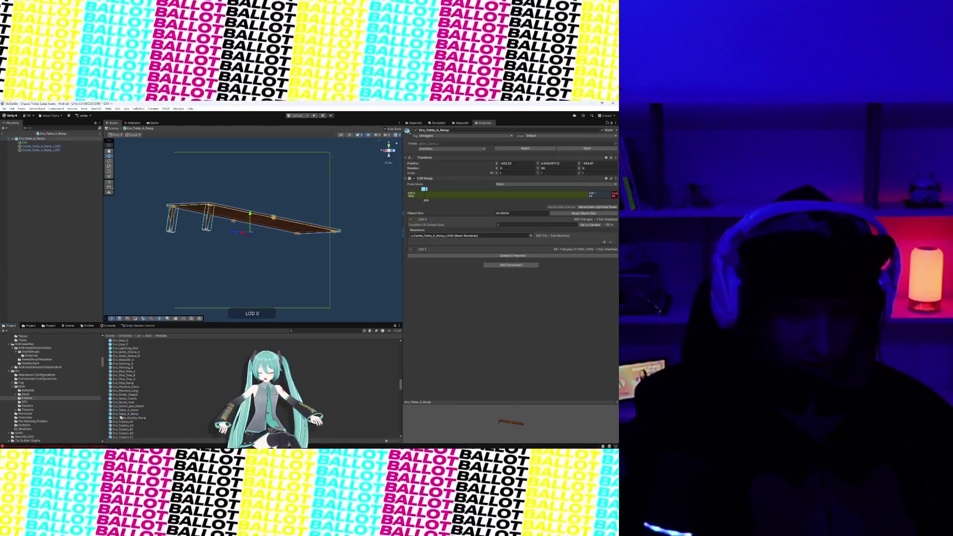
double_click(134, 423)
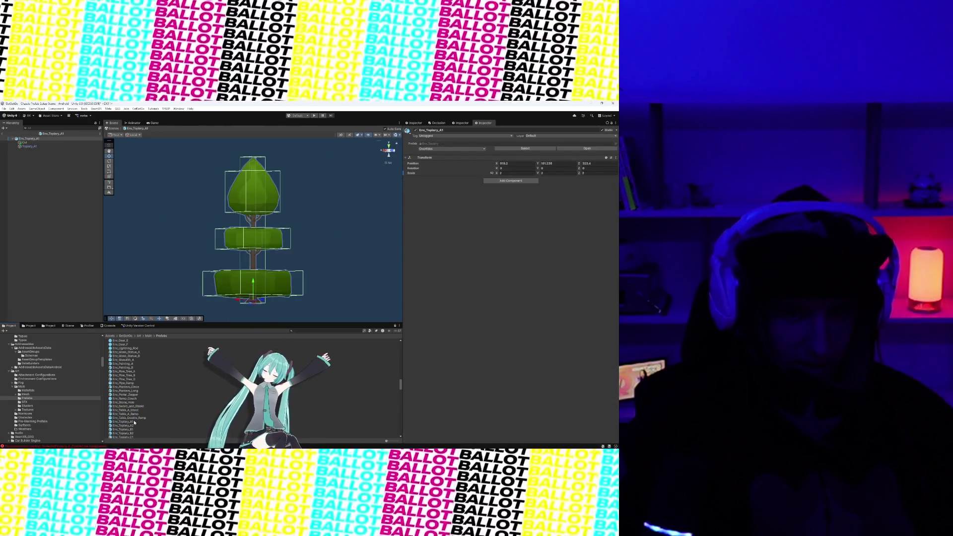
scroll(135, 419, down, 5)
double_click(130, 406)
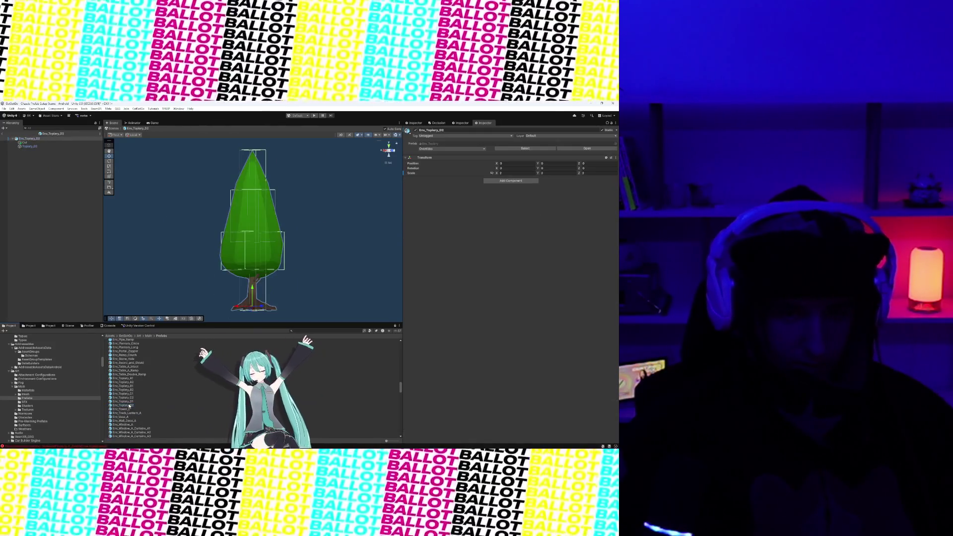
double_click(130, 414)
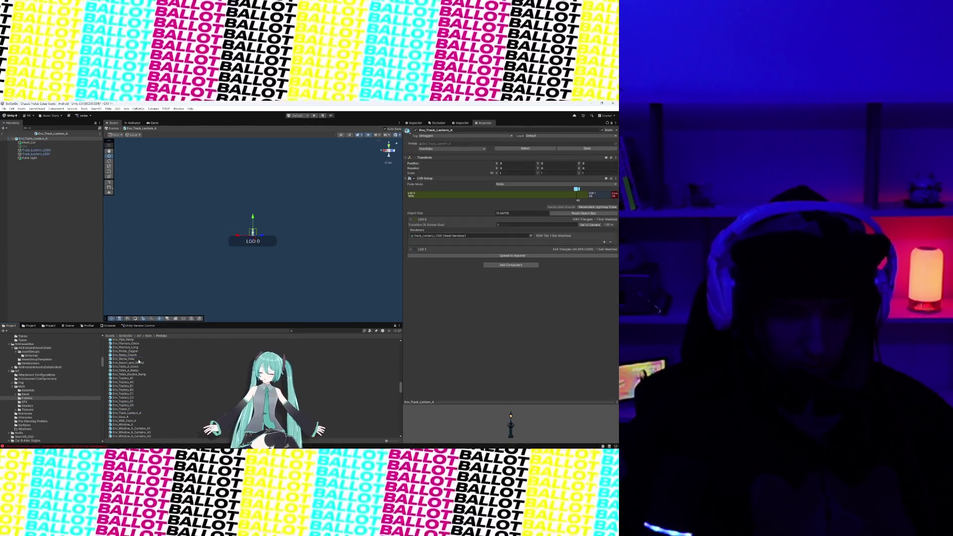
Open Env_Stone_Hole, look at Env_Table_A_Intact, then reopen Env_Stone_Hole
double_click(139, 360)
drag(275, 222, 322, 212)
click(321, 212)
double_click(127, 367)
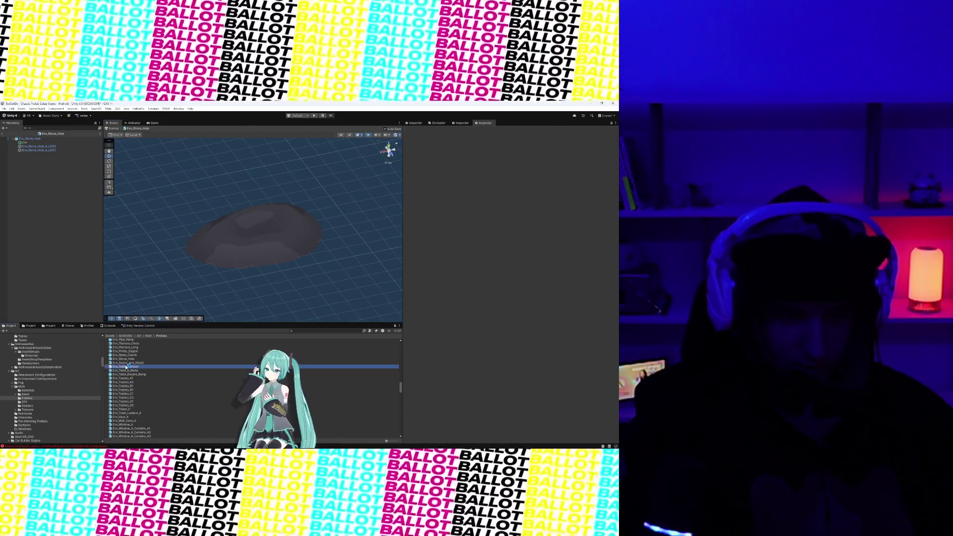
click(125, 359)
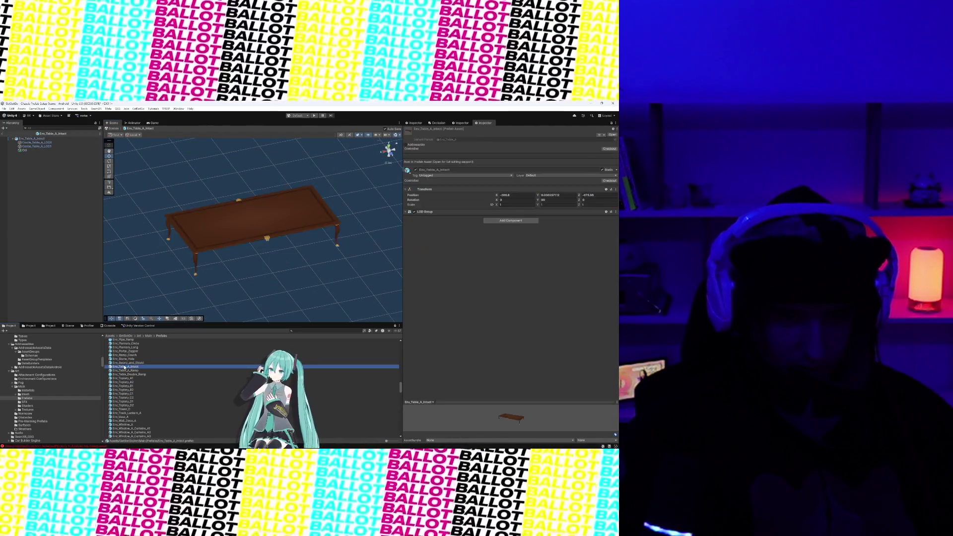
double_click(126, 359)
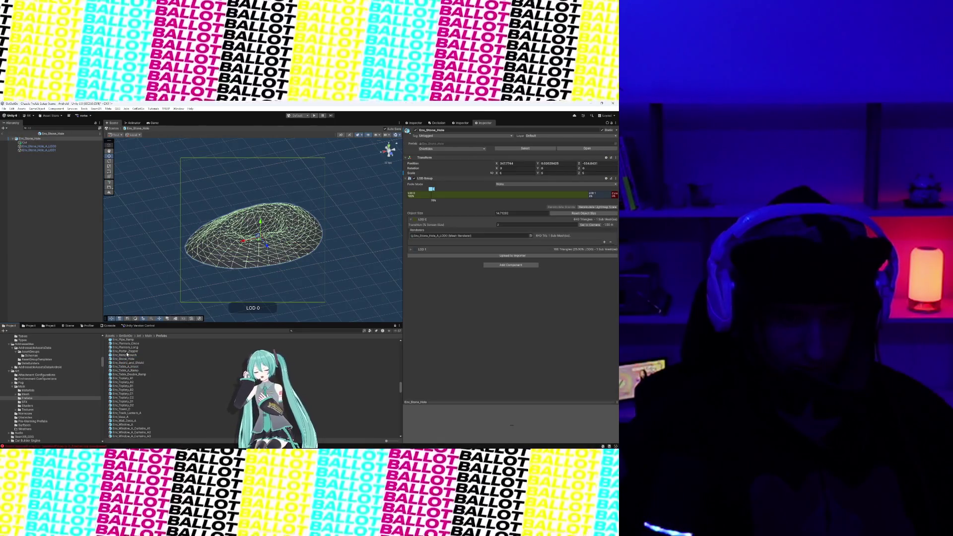
Open Env_Portal_Zapper and Env_Ramp_Couch, then Field_Shield_A_Pole and Field_Shield_A_team_1
double_click(126, 352)
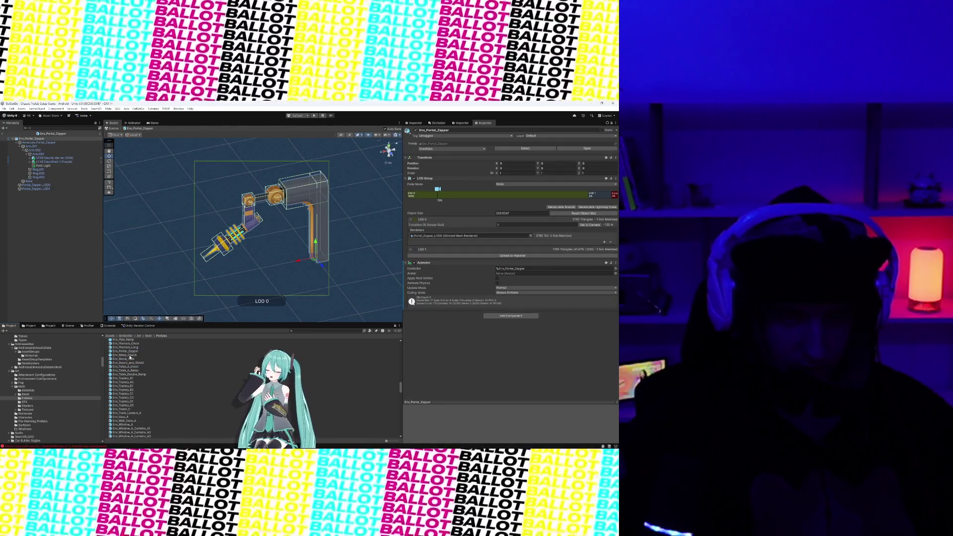
double_click(127, 355)
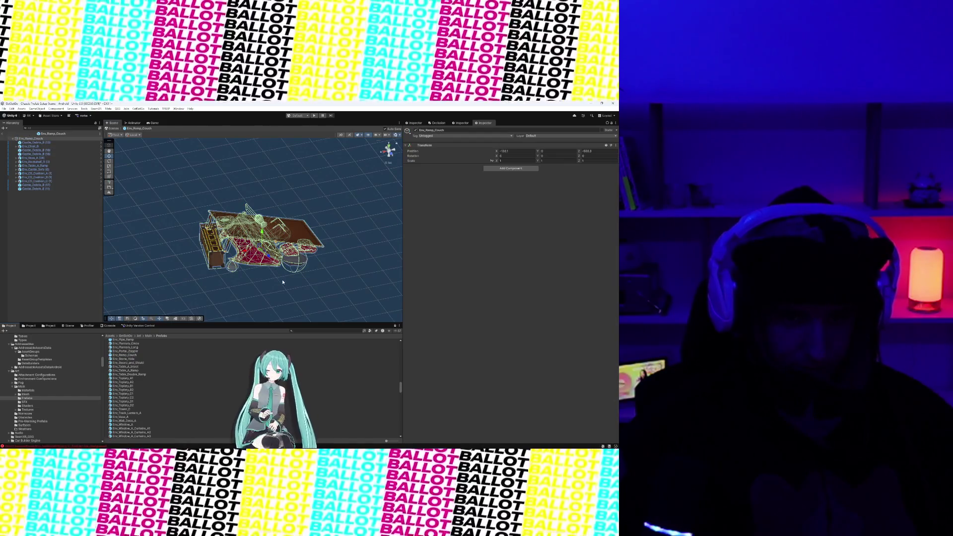
click(283, 282)
mouse_move(283, 282)
mouse_down()
mouse_move(238, 260)
mouse_move(223, 278)
mouse_move(255, 272)
mouse_up()
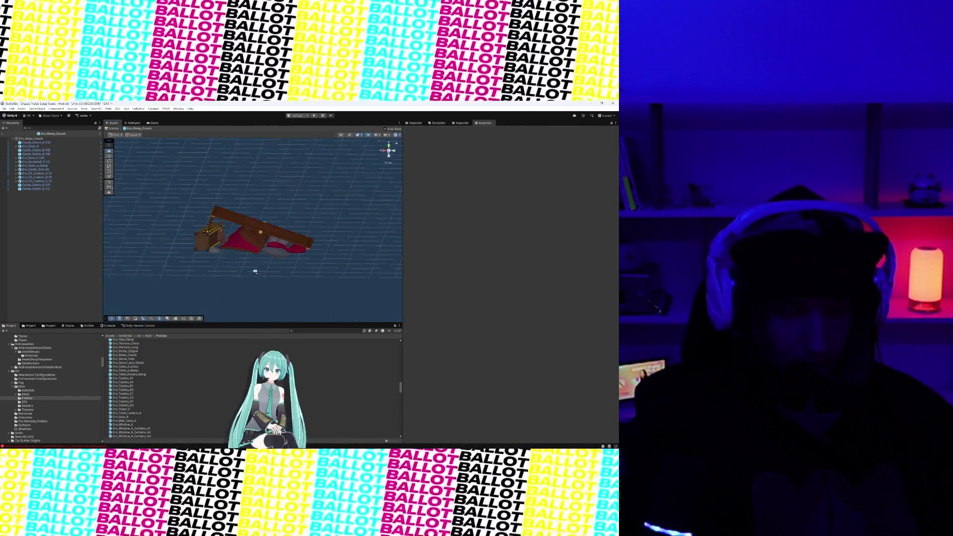
scroll(143, 395, down, 6)
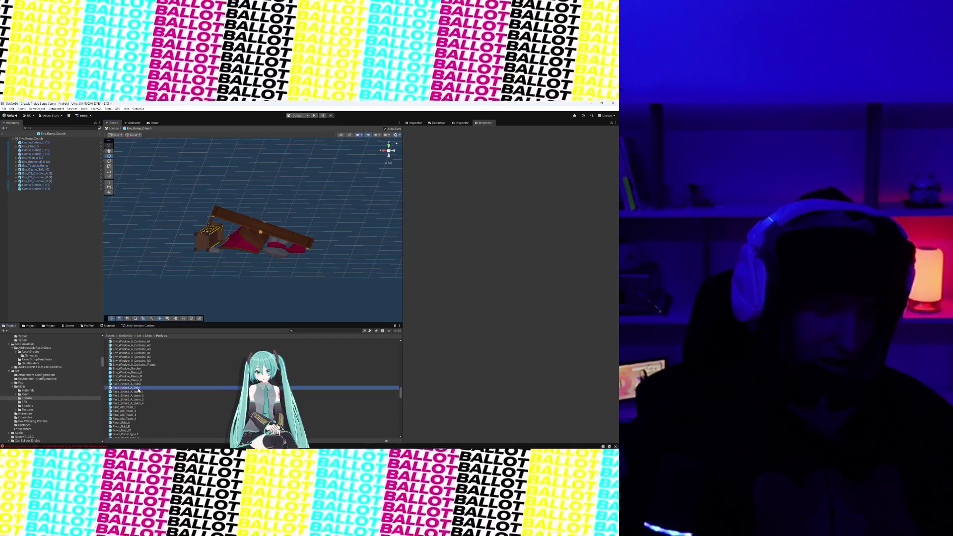
double_click(139, 389)
double_click(138, 392)
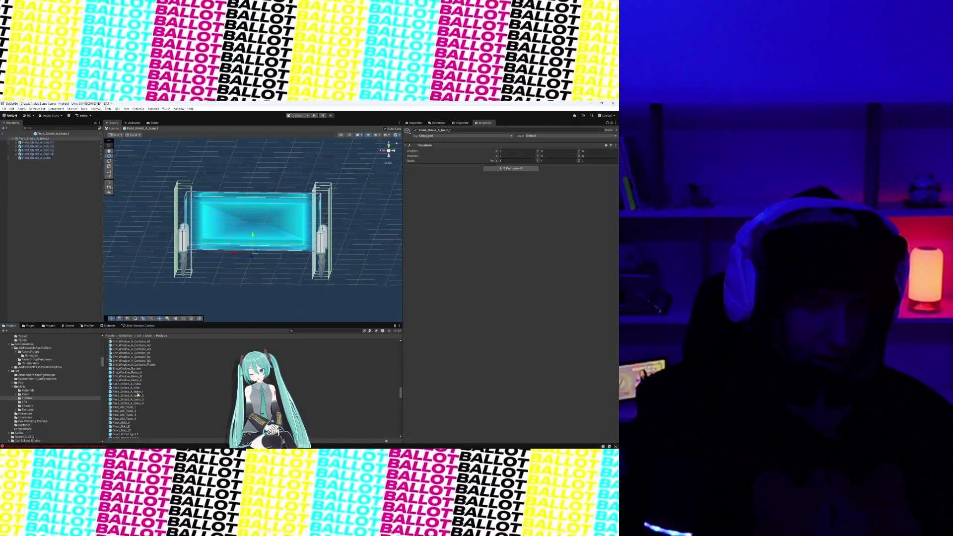
Orbit to the team 1 shield, select its cube part, then open Field_Shield_A_team_2
click(208, 295)
mouse_move(208, 296)
mouse_down()
mouse_move(228, 270)
mouse_move(283, 296)
mouse_move(259, 222)
mouse_up()
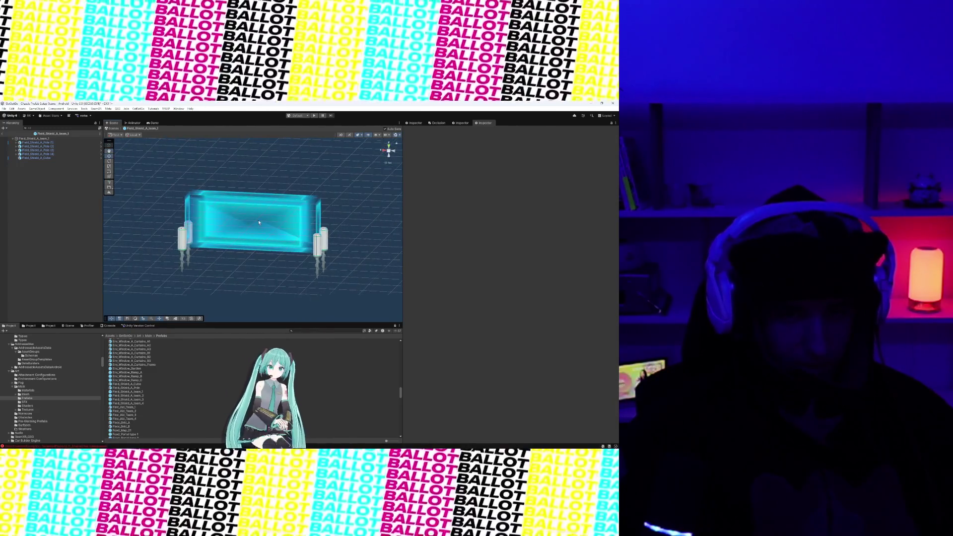
click(259, 222)
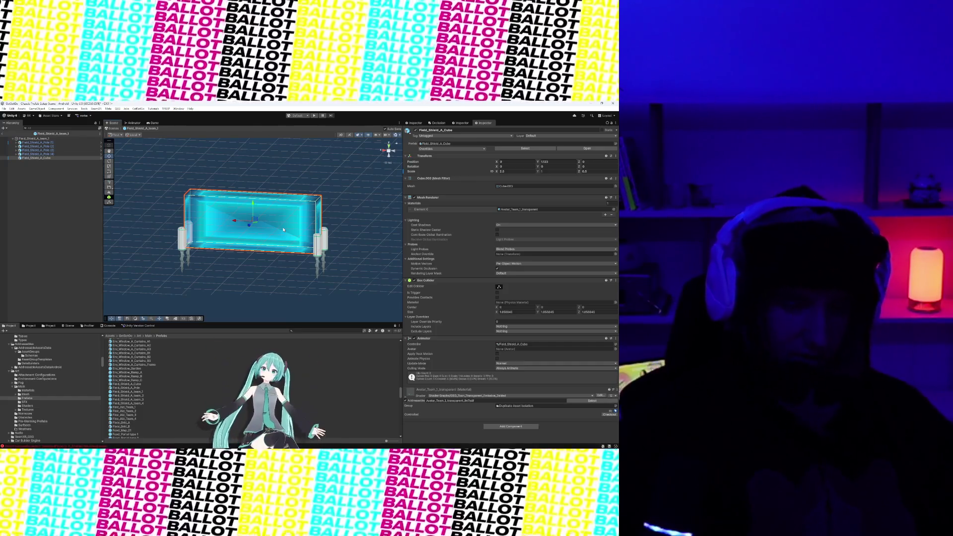
double_click(139, 396)
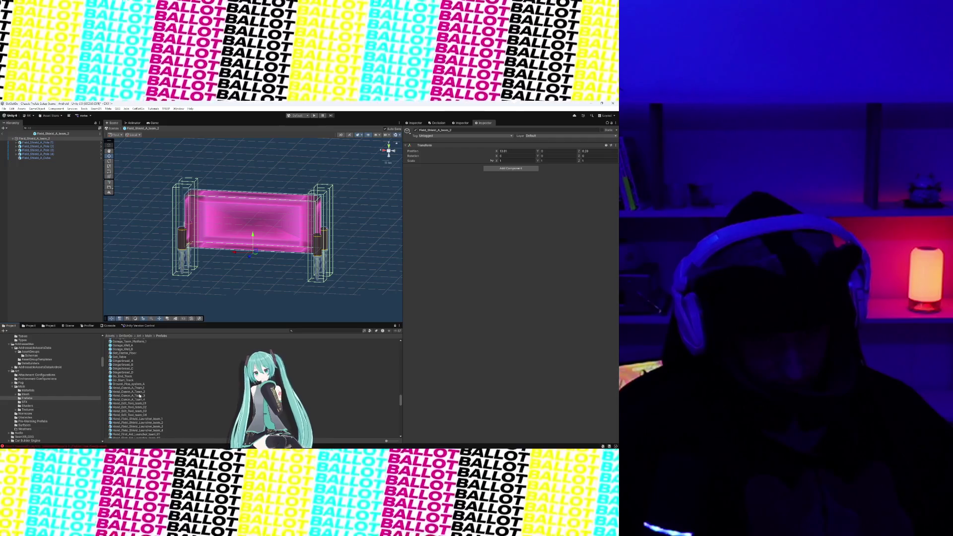
Open the Gingerbread_A, Get_Table and Ground_Pipe_system_A prefabs in turn
double_click(126, 362)
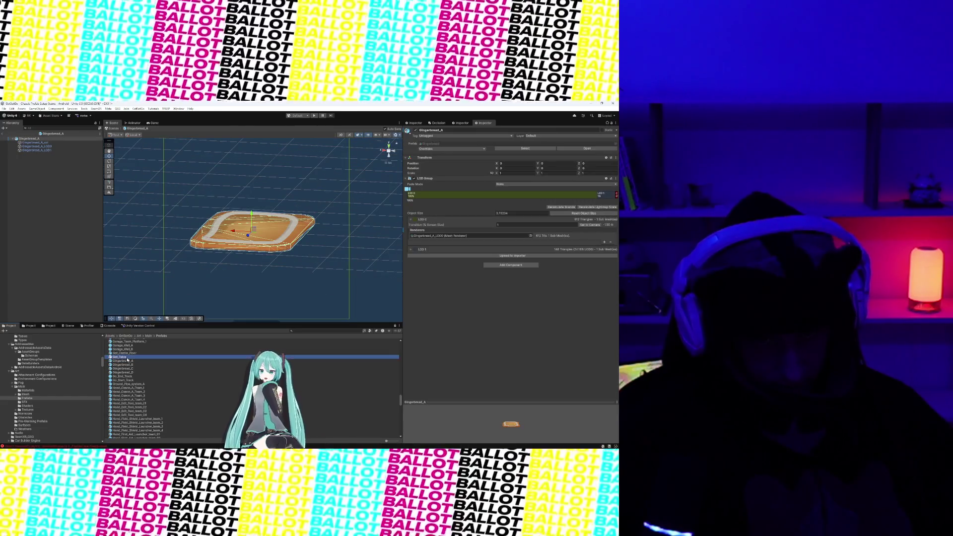
double_click(124, 358)
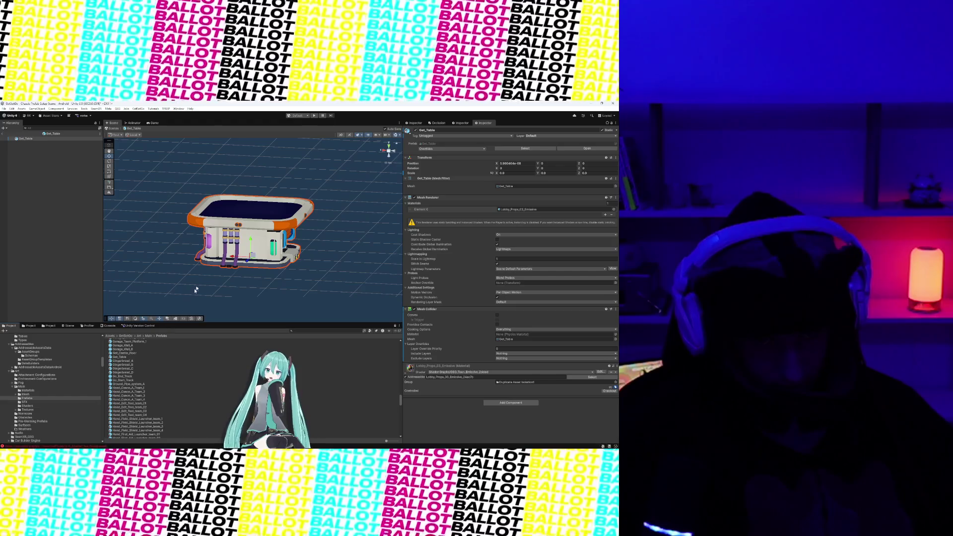
mouse_move(196, 290)
mouse_down()
mouse_move(179, 279)
mouse_move(164, 298)
mouse_move(155, 283)
mouse_move(148, 234)
mouse_move(179, 251)
mouse_up()
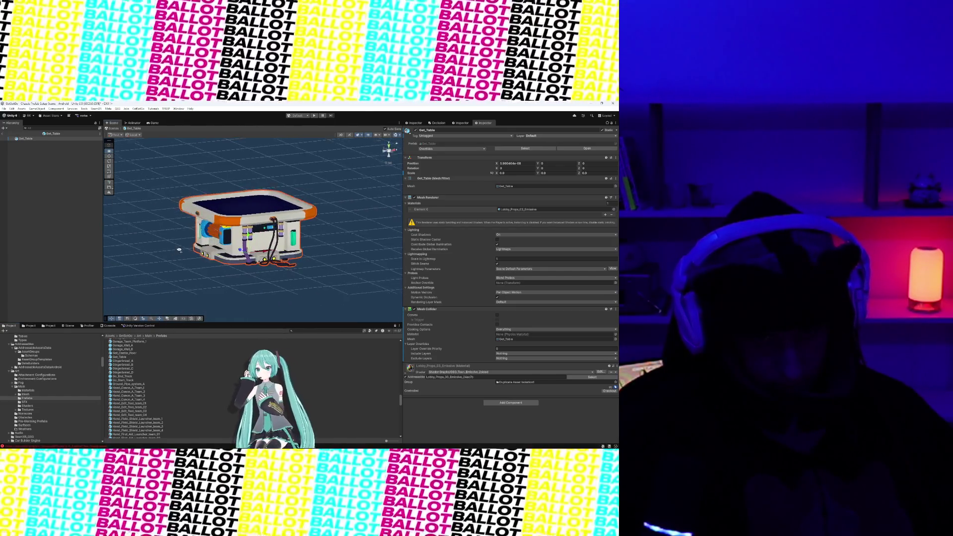
click(124, 373)
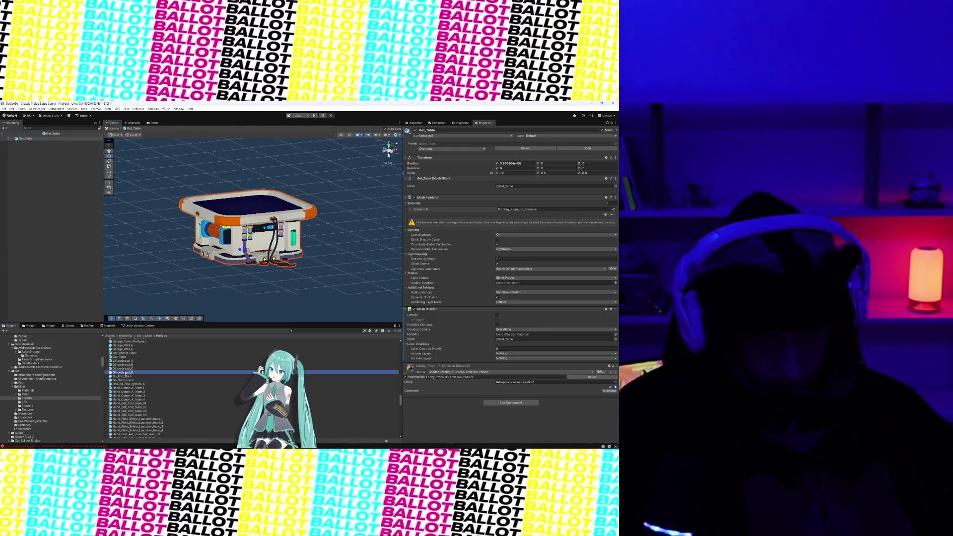
click(128, 384)
double_click(129, 384)
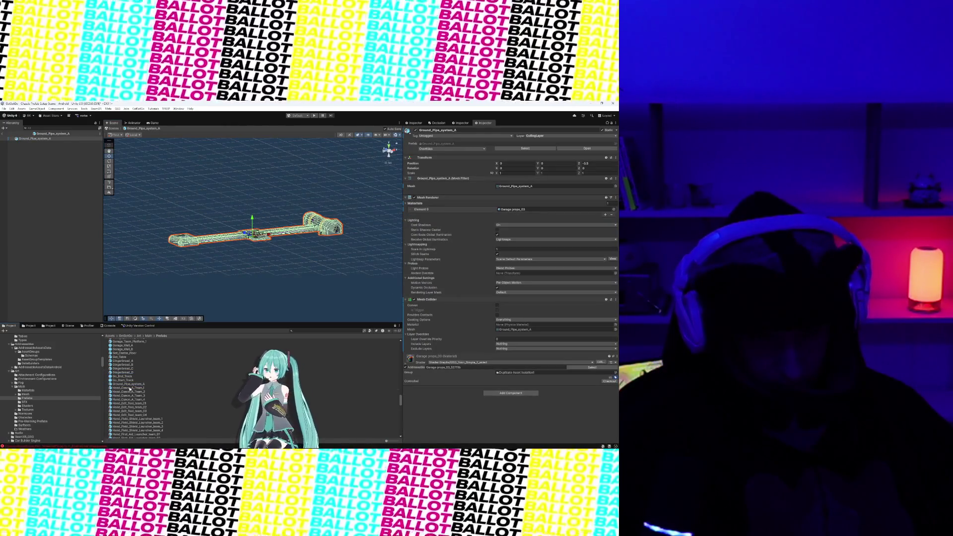
Open the Hand_Canon_A and Hand_Edit_Tool prefabs, then HC_A_Bullet_Team_2 and Hangar_Start_Window_Rays
double_click(130, 388)
double_click(130, 392)
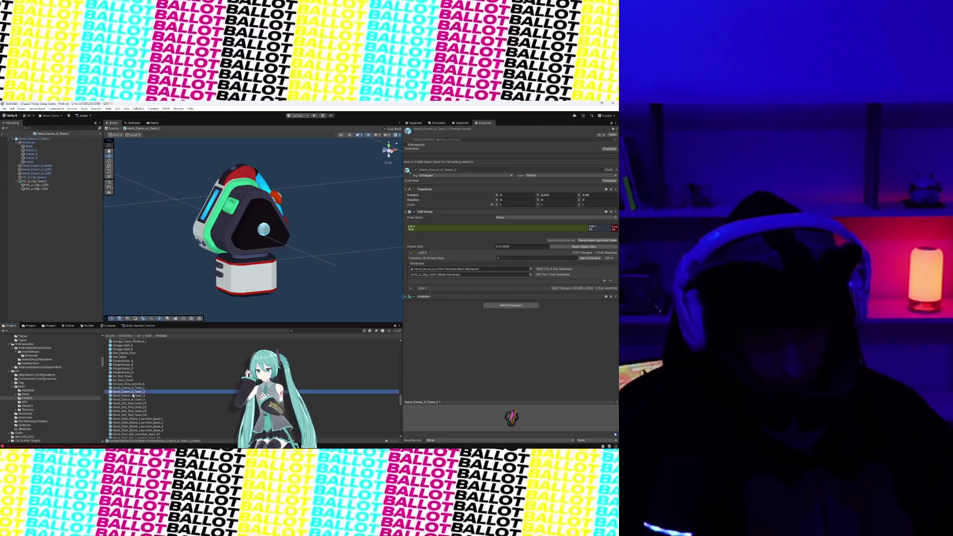
double_click(136, 398)
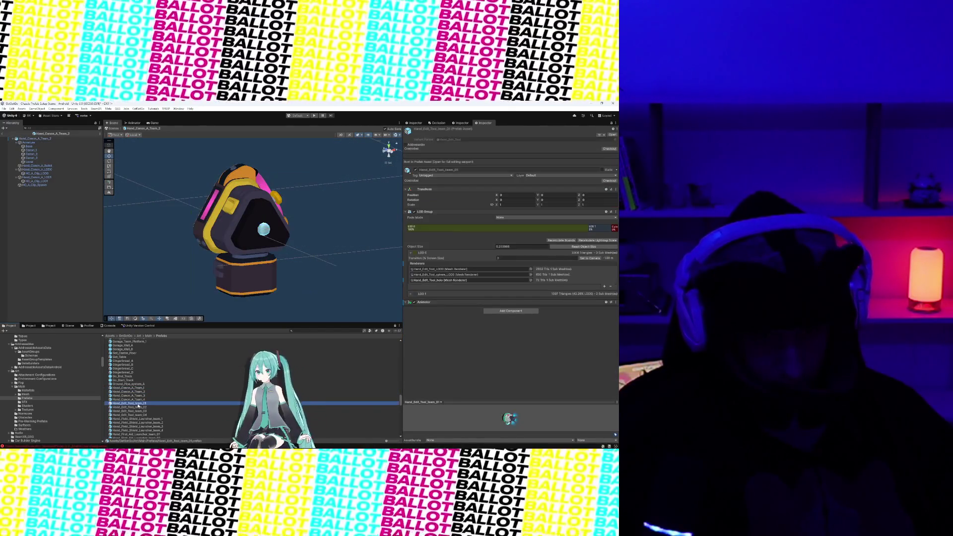
double_click(135, 403)
scroll(139, 406, down, 5)
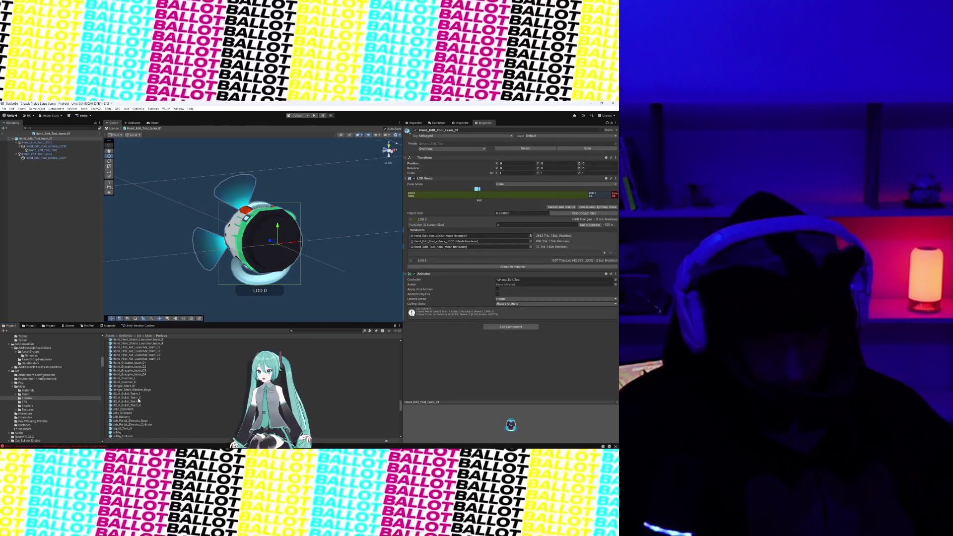
click(133, 397)
double_click(133, 398)
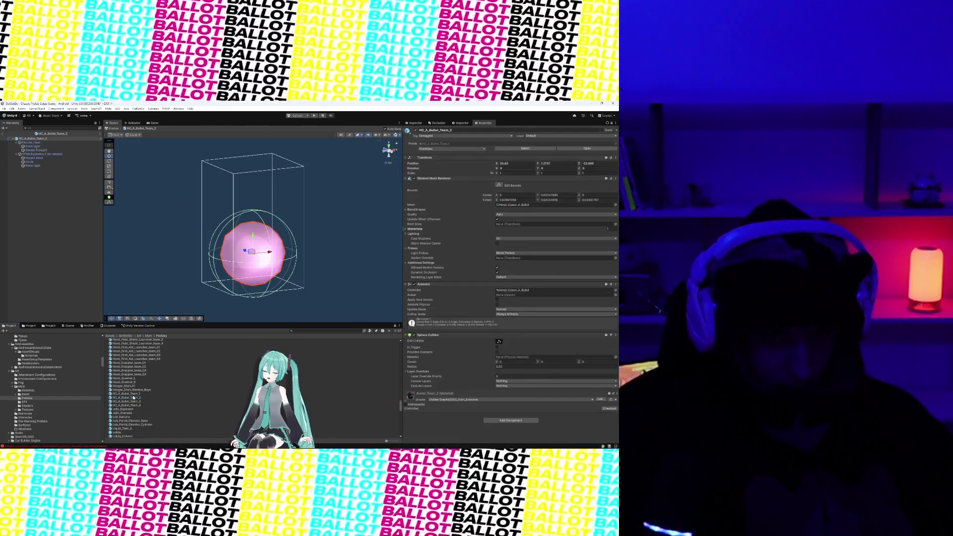
double_click(134, 390)
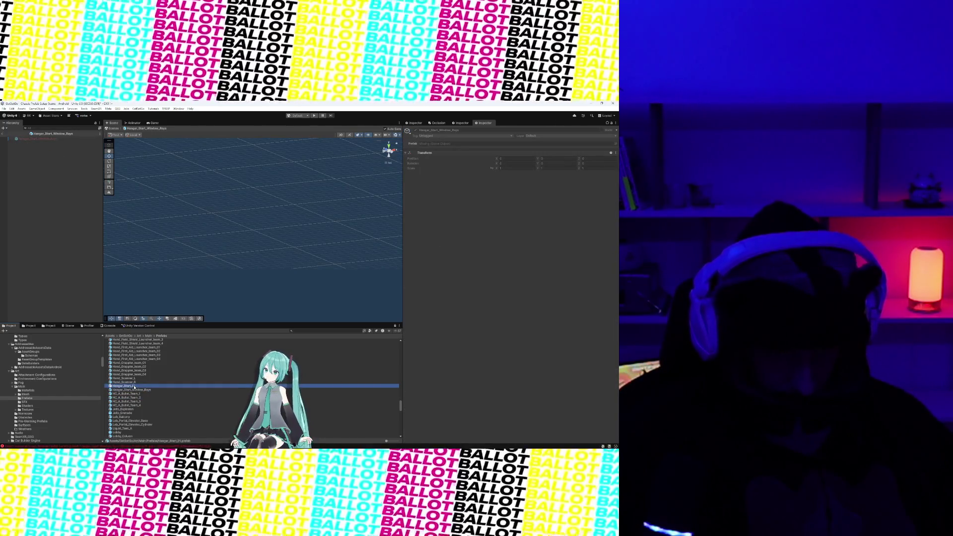
Preview the Hangar_Start_01 and Macarons_A prefabs in Prefab Mode
double_click(134, 386)
scroll(134, 387, down, 5)
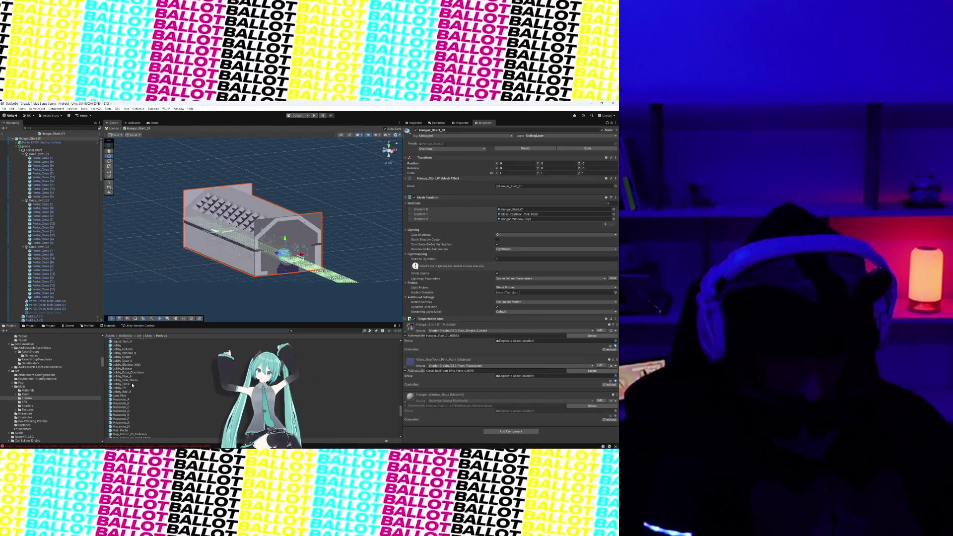
double_click(124, 400)
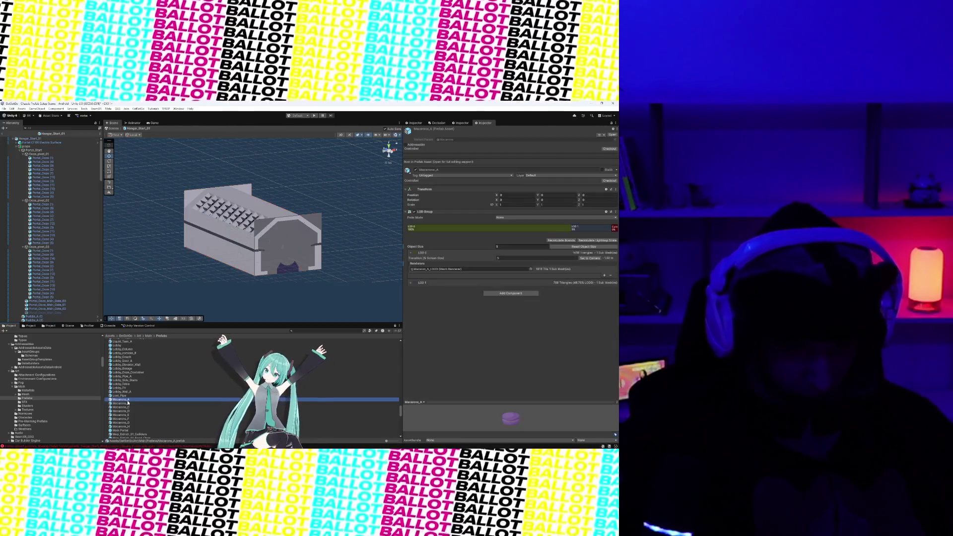
Open Pancake_A, Pie_Slice, then Pipe_Straight_Line in Prefab Mode
scroll(132, 410, down, 4)
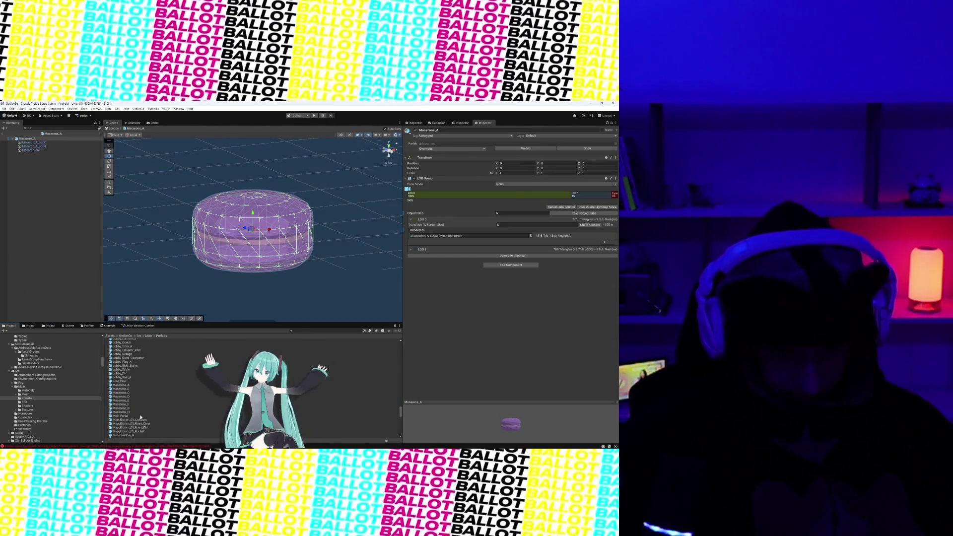
scroll(140, 417, down, 3)
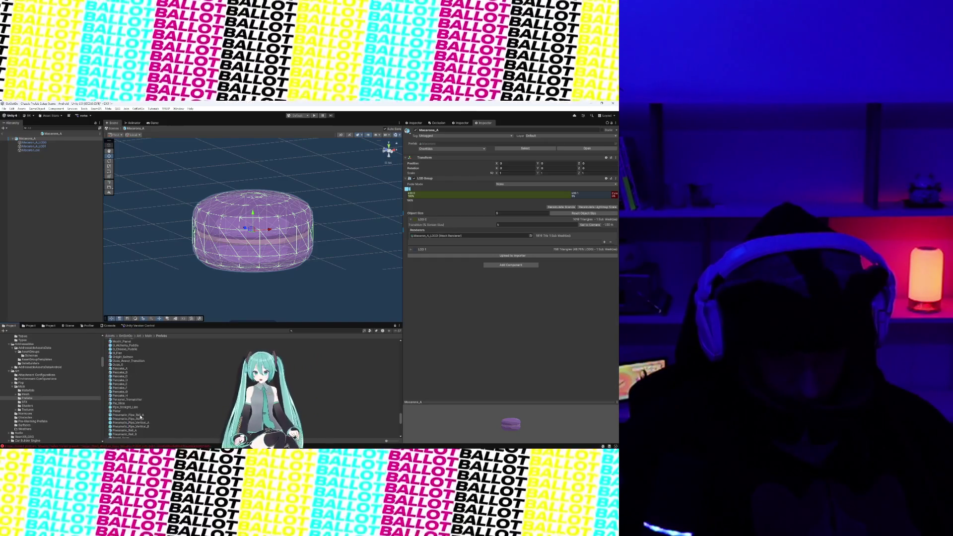
click(132, 369)
double_click(133, 369)
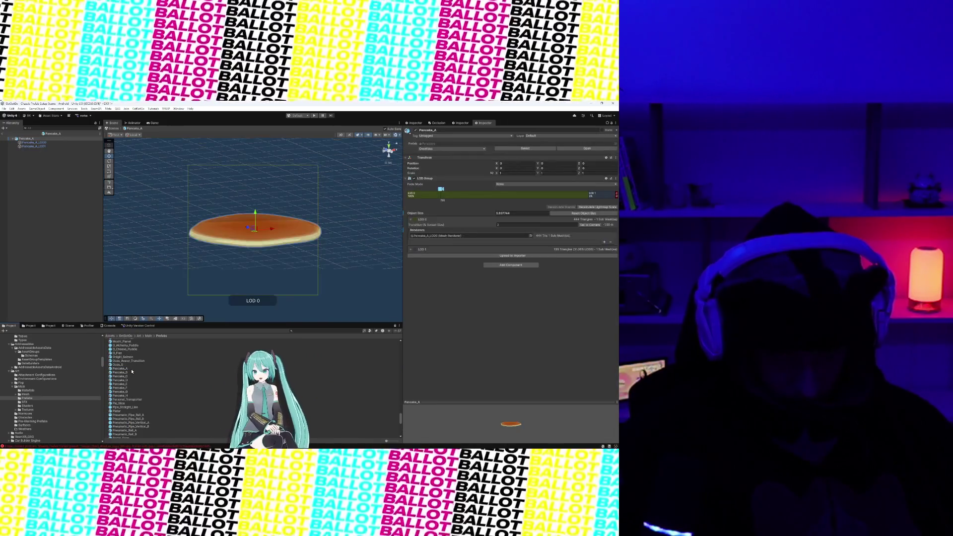
scroll(132, 371, down, 1)
scroll(131, 371, down, 1)
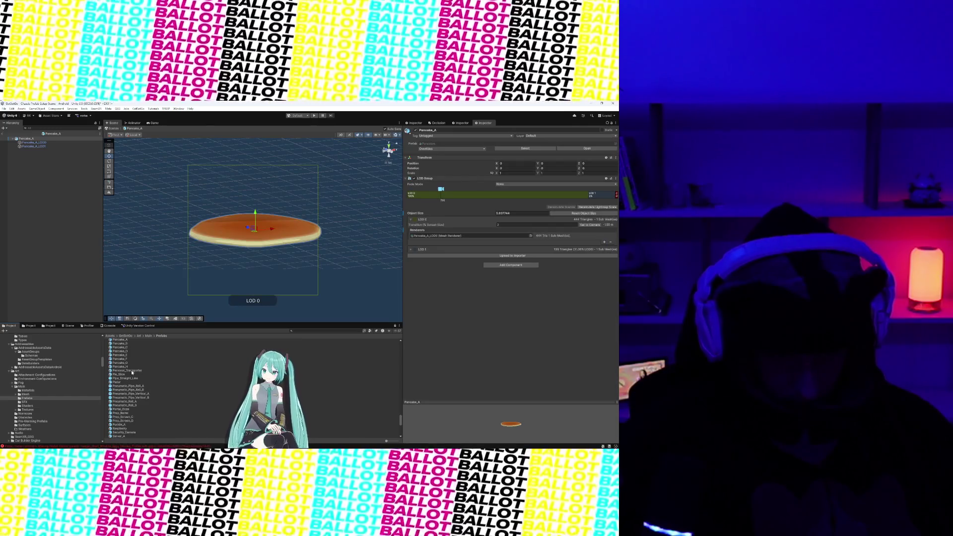
click(132, 375)
double_click(131, 375)
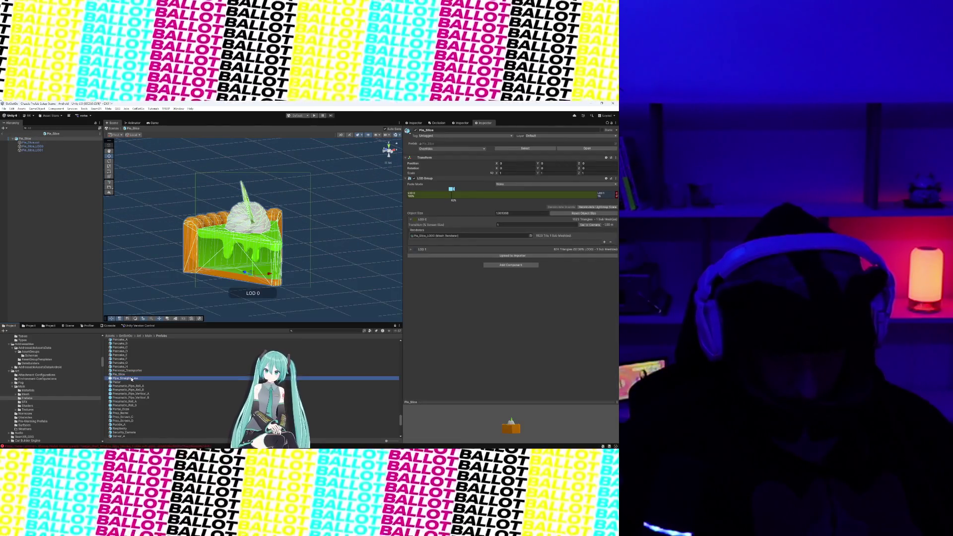
double_click(132, 379)
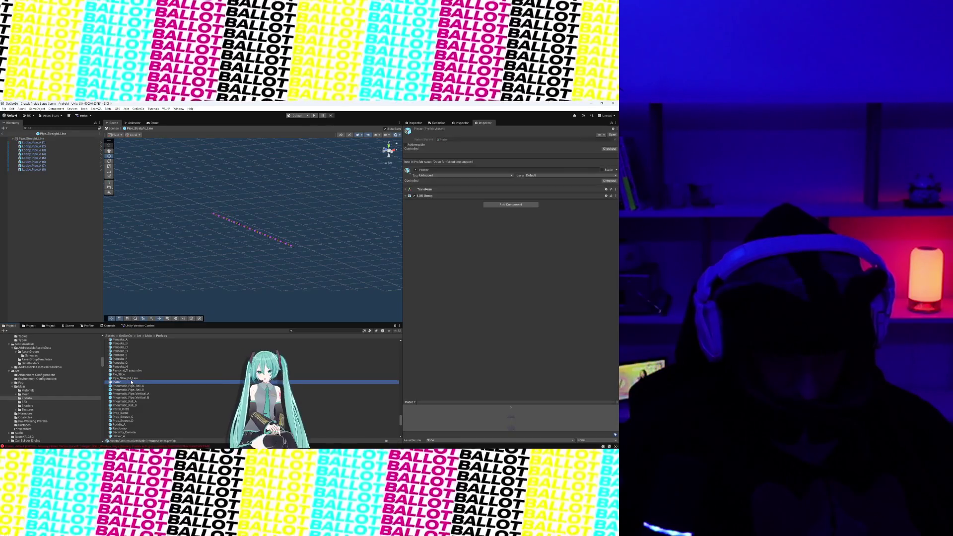
Open the Plater, Pipe_Straight_Line and Pneumatic_Rail_B prefabs in turn
double_click(131, 383)
click(125, 379)
double_click(125, 378)
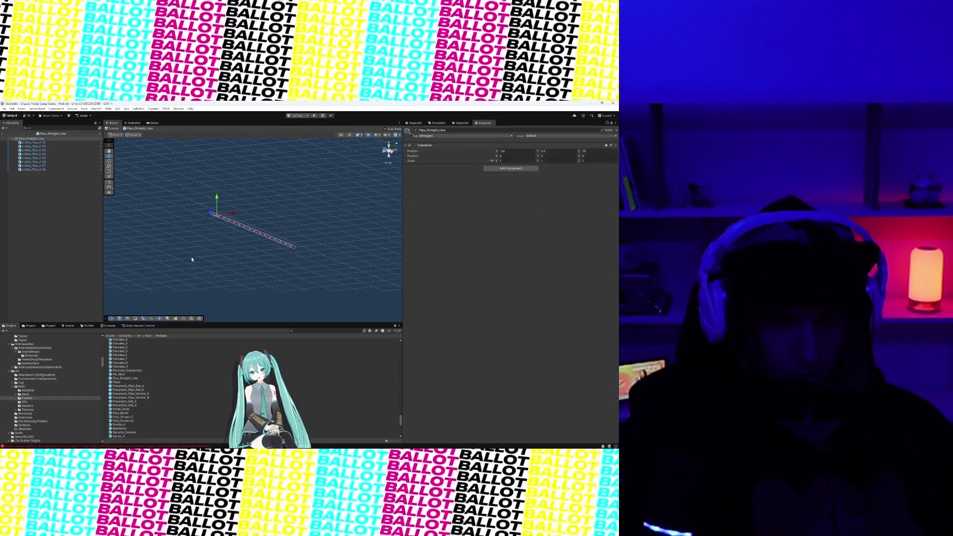
scroll(253, 230, up, 5)
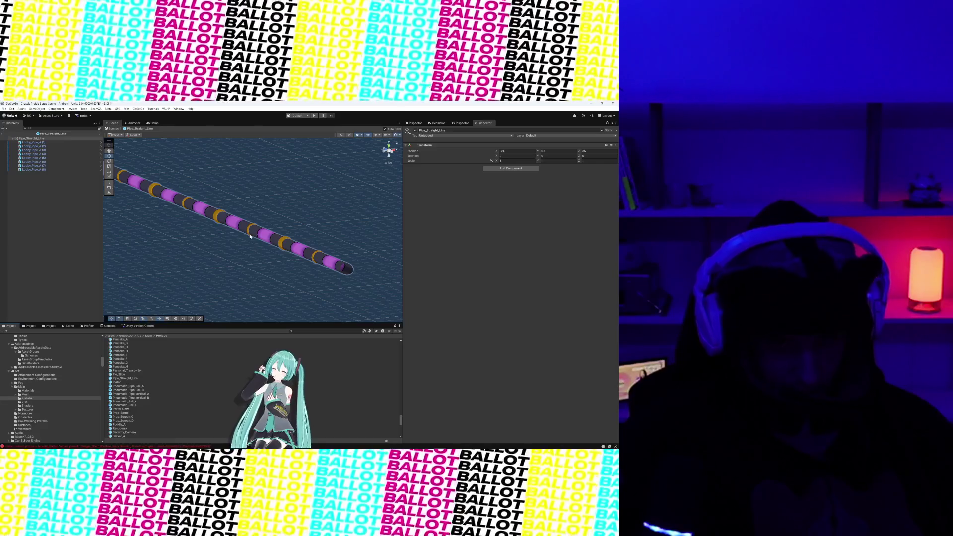
double_click(125, 406)
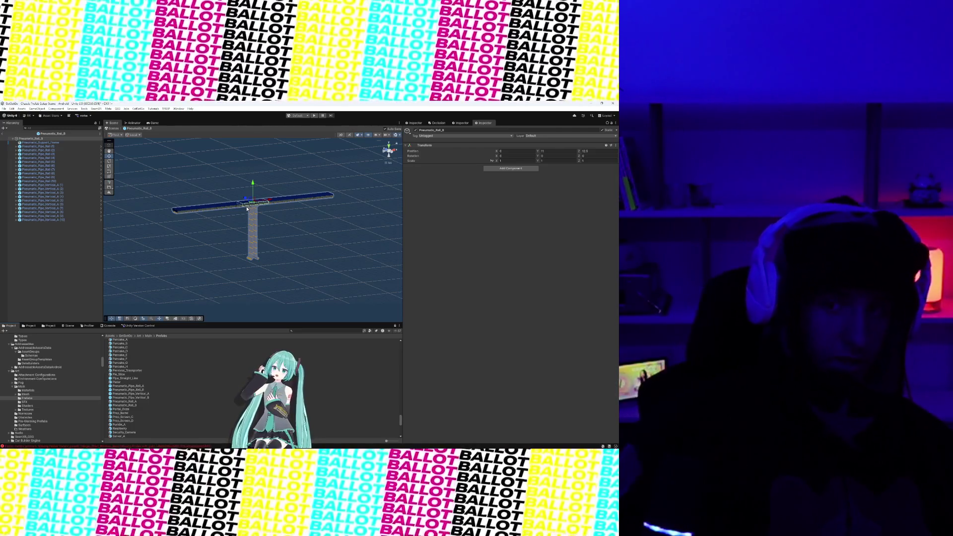
Orbit to a front view of the rail, then open Pipe_Straight_Line, Plater and Pneumatic_Pipe_Rail_A
scroll(248, 214, up, 5)
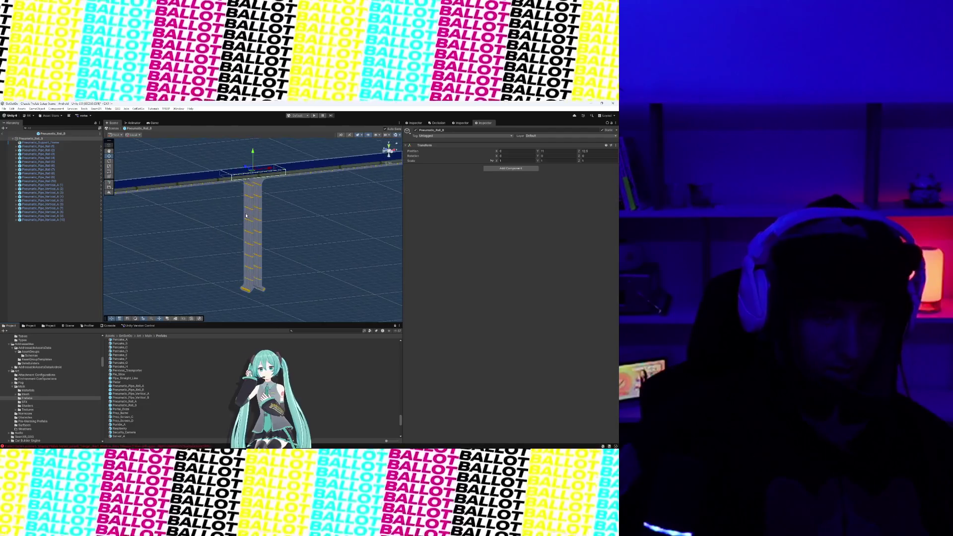
mouse_move(222, 237)
mouse_down()
mouse_move(315, 251)
mouse_move(177, 217)
mouse_move(198, 228)
mouse_up()
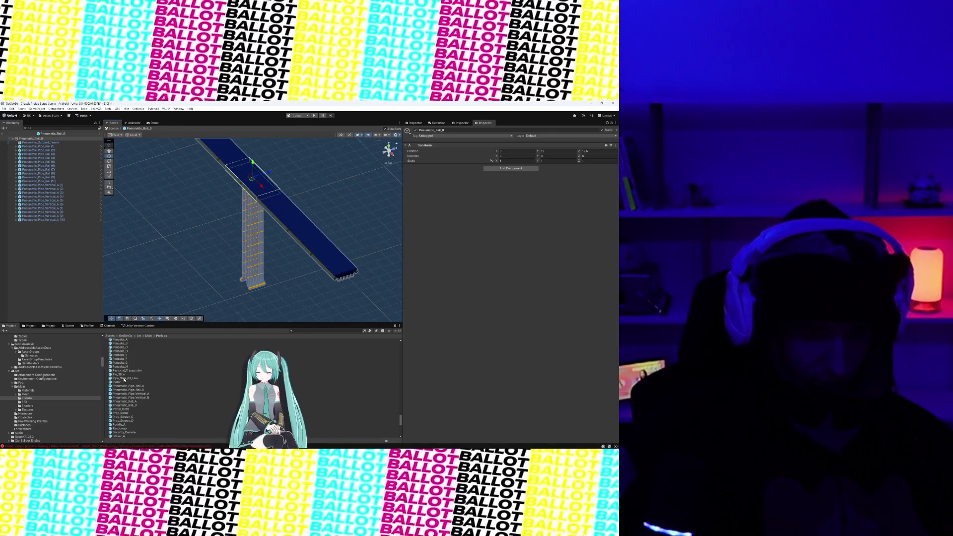
double_click(124, 379)
double_click(125, 382)
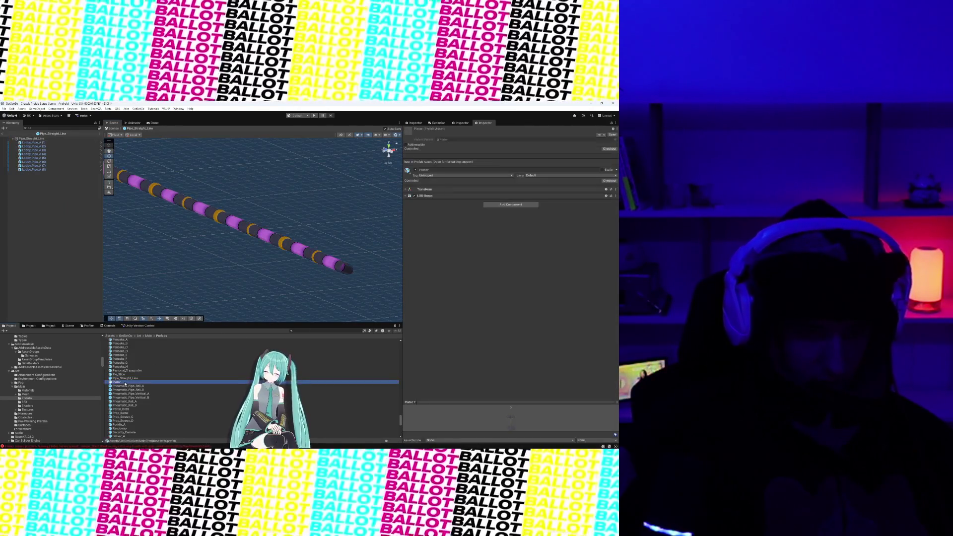
double_click(125, 387)
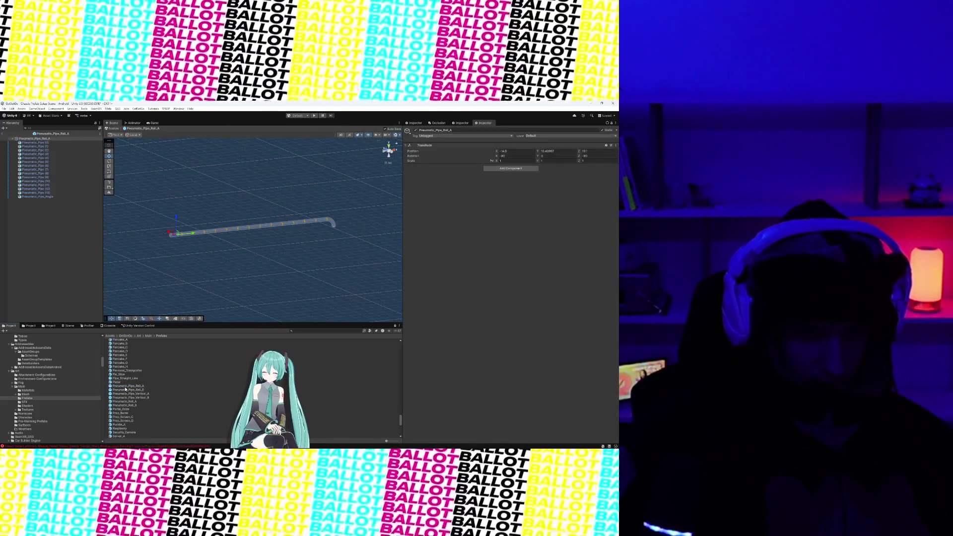
Preview Pneumatic_Pipe_Rail_B, Puddle_A, Prop_Screen_D, Shield_A_Team_3 and Shield_A_Team_4
double_click(127, 391)
scroll(128, 392, down, 5)
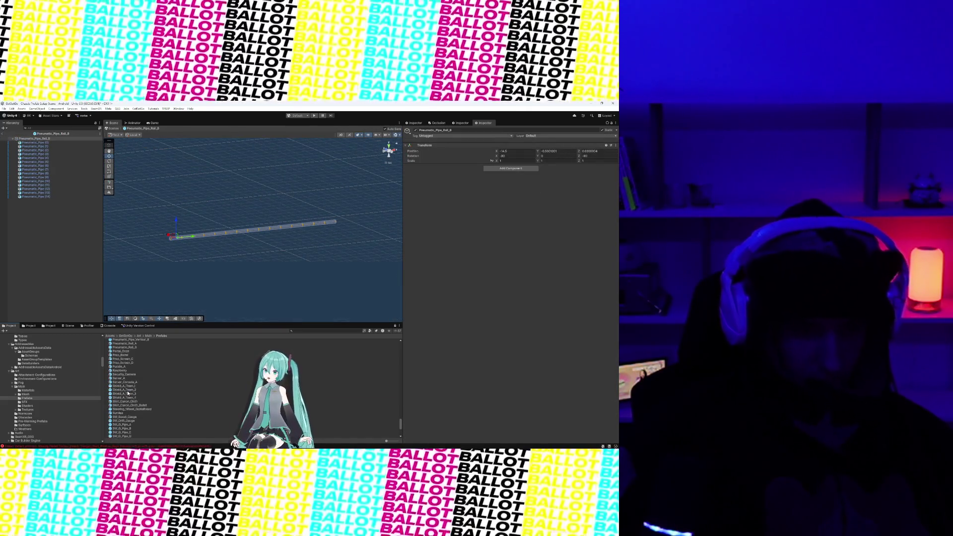
double_click(125, 368)
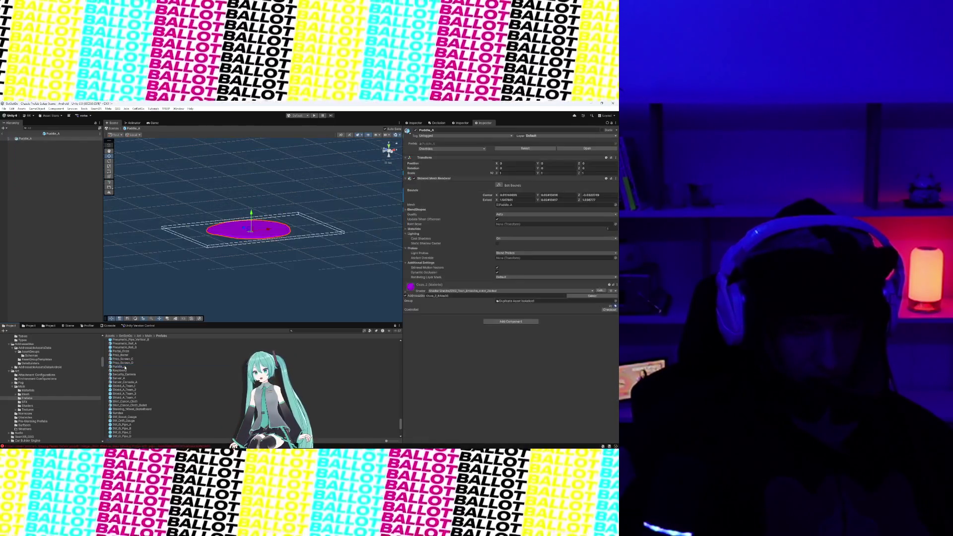
double_click(125, 364)
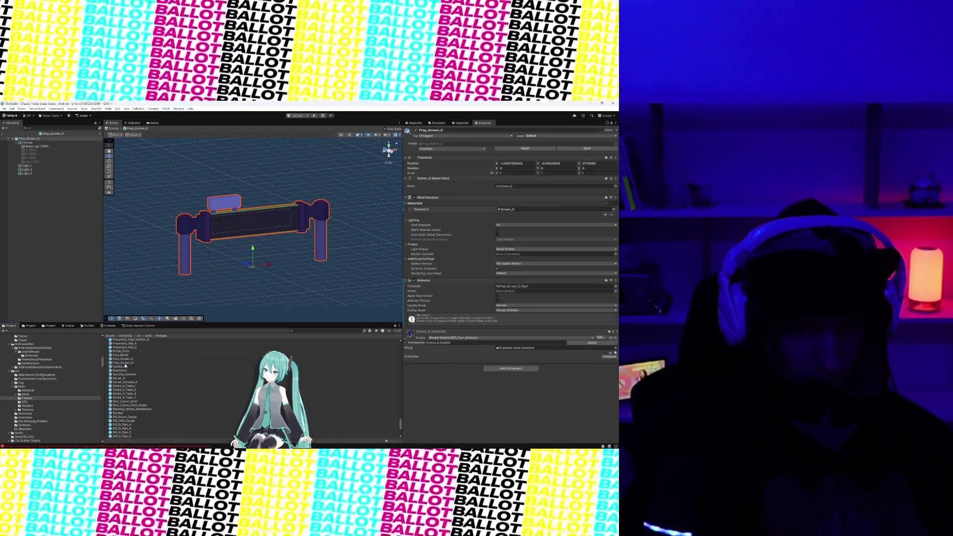
double_click(131, 351)
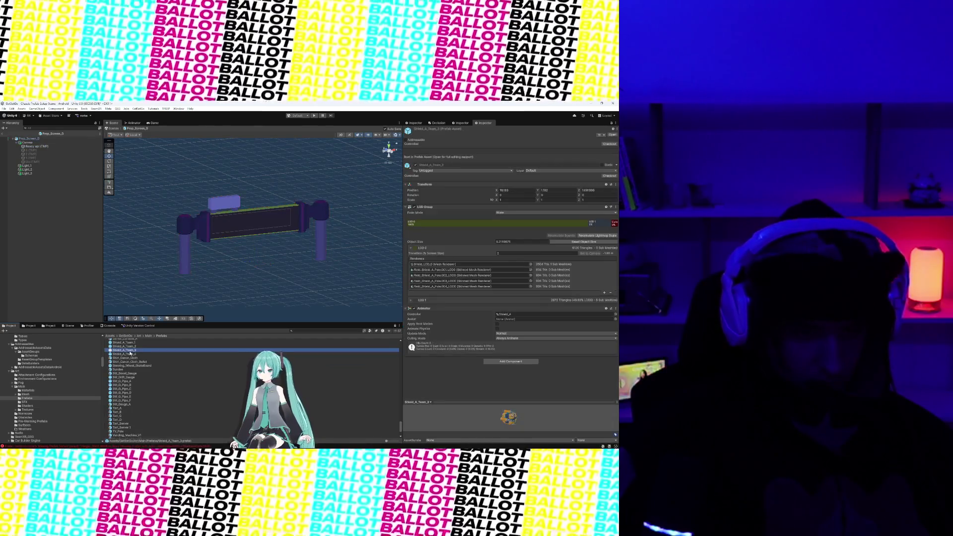
double_click(130, 354)
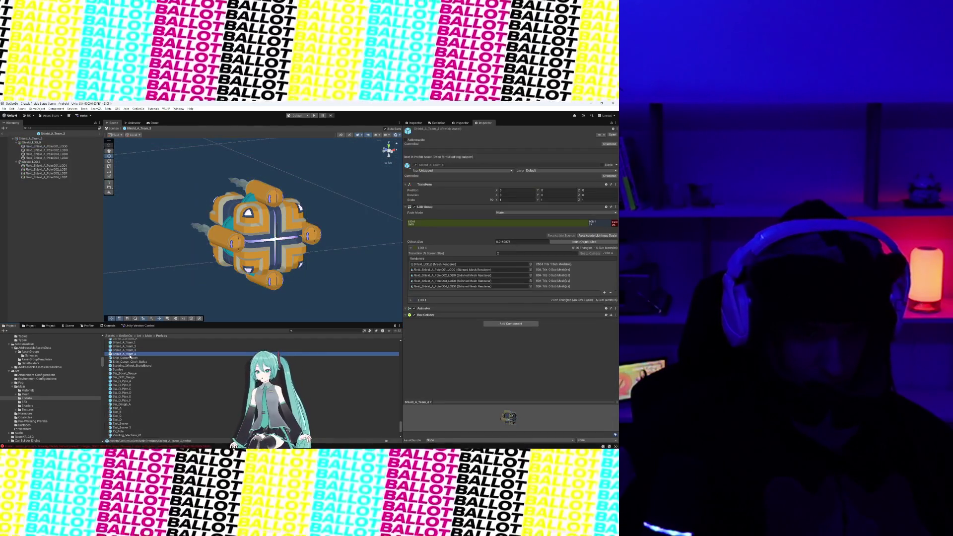
Preview Shirt_Canon_Cloth, Shirt_Canon_Cloth_Bullet and Vent_L, ending on Vent_Round_A
double_click(130, 358)
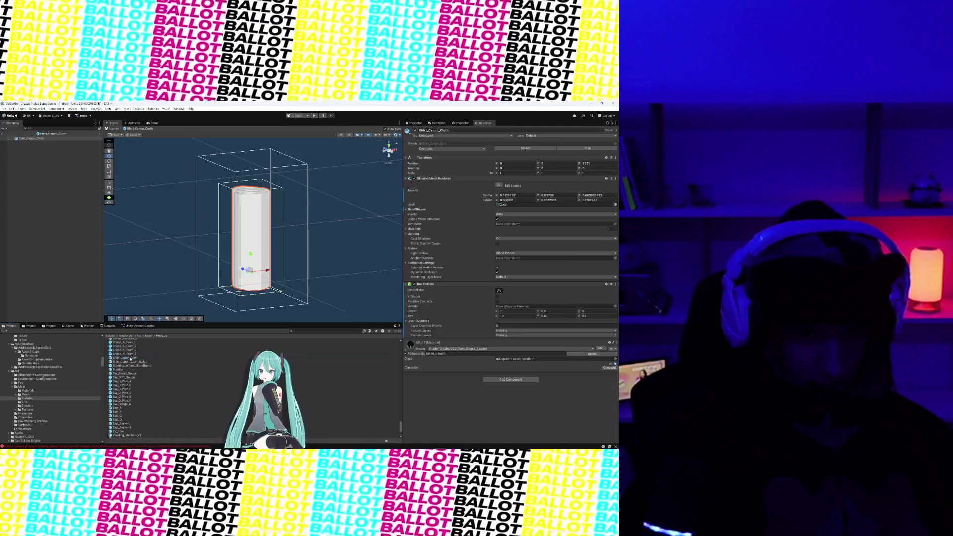
double_click(130, 363)
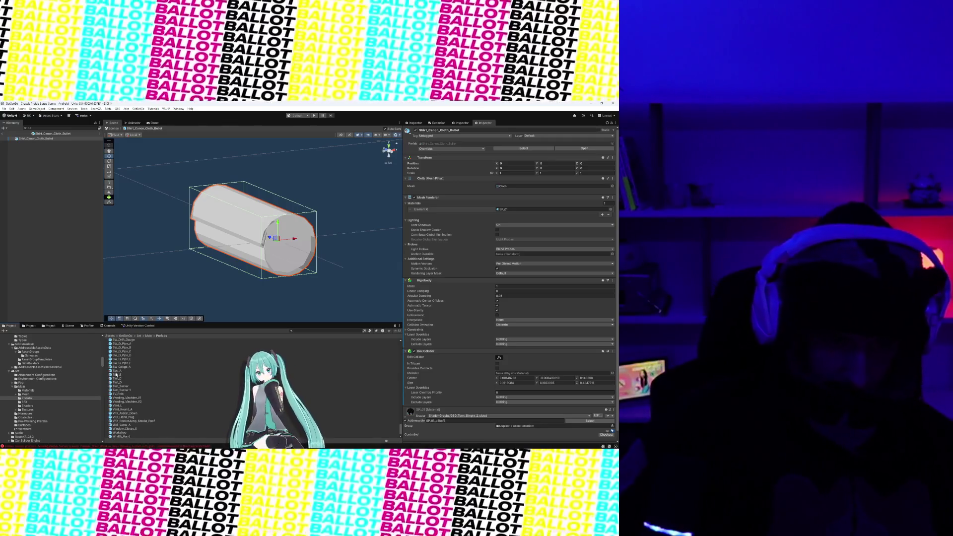
double_click(126, 406)
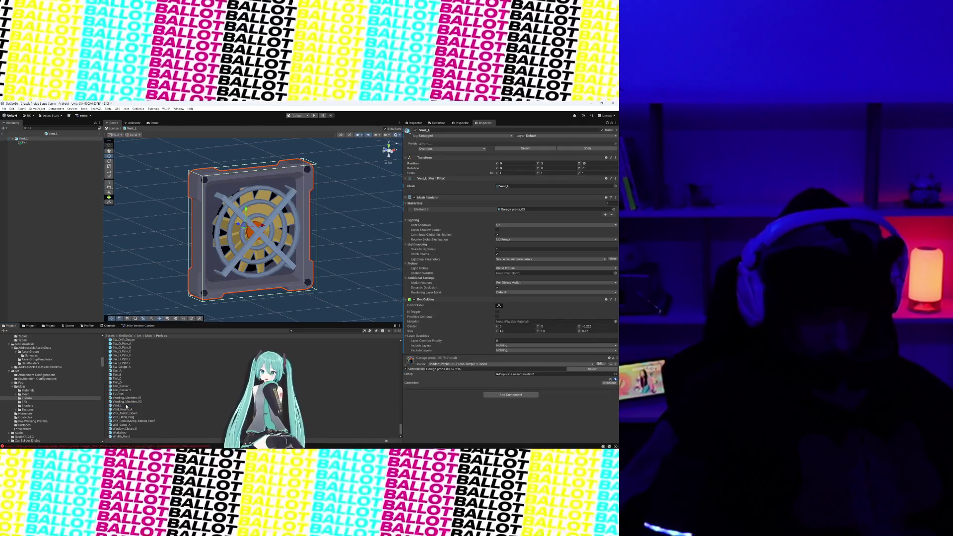
click(126, 410)
double_click(126, 409)
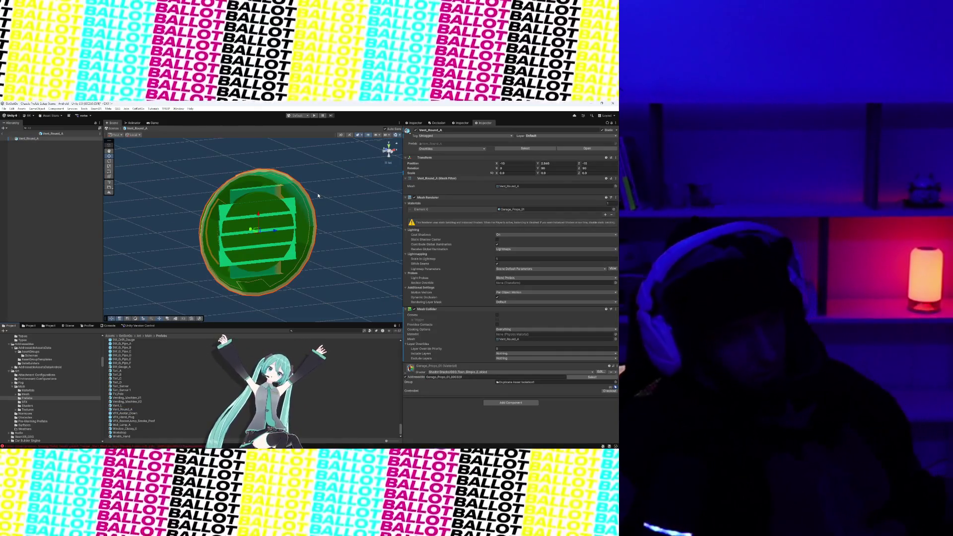
Select Workshop, choose Don't Replace in the dialog, and open Wraith_Hand
click(123, 433)
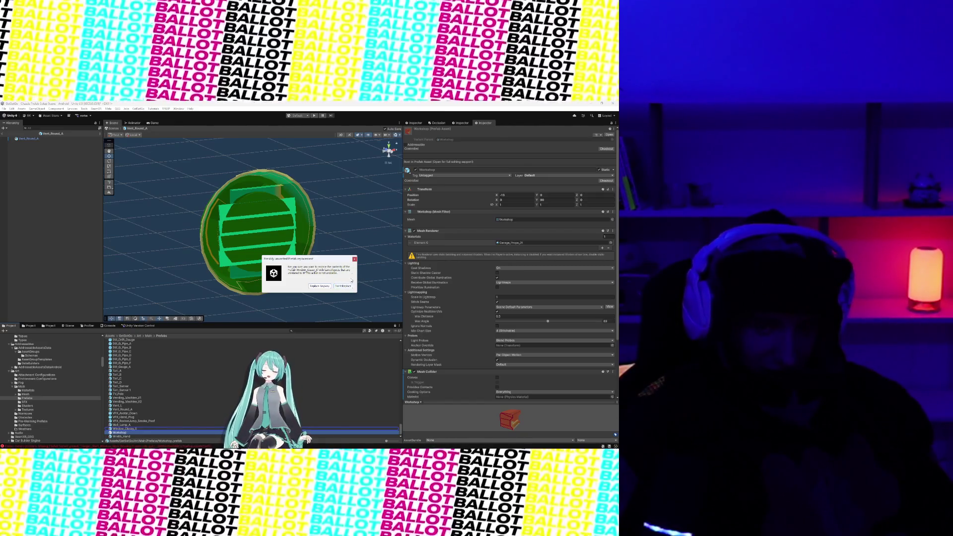
click(351, 288)
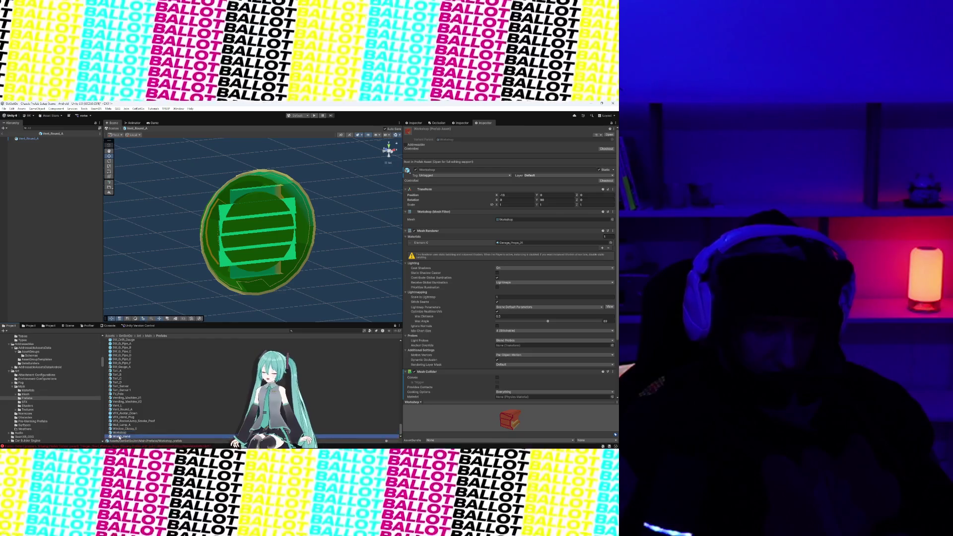
double_click(120, 437)
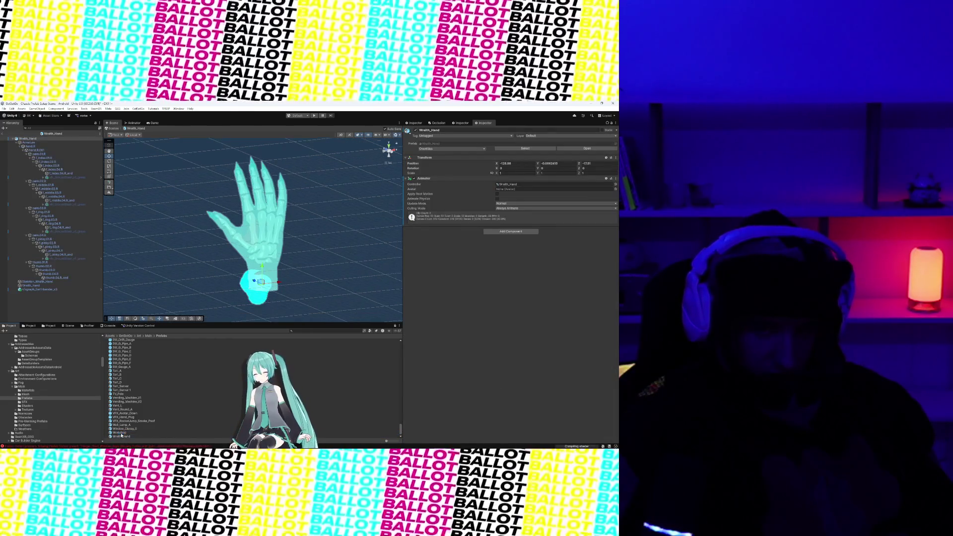
Open Workshop, view Wraith_Hand from its palm side, then reopen Workshop
click(115, 434)
double_click(118, 435)
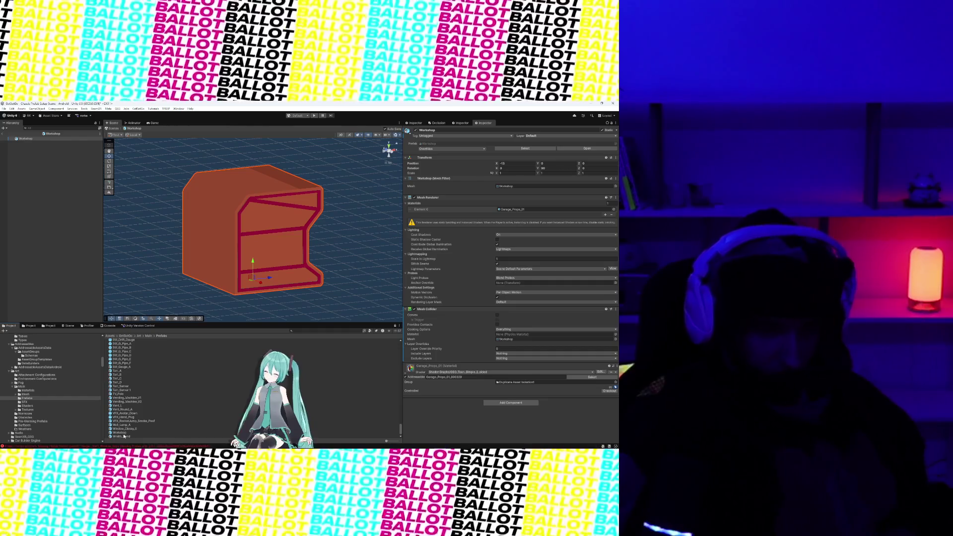
double_click(123, 437)
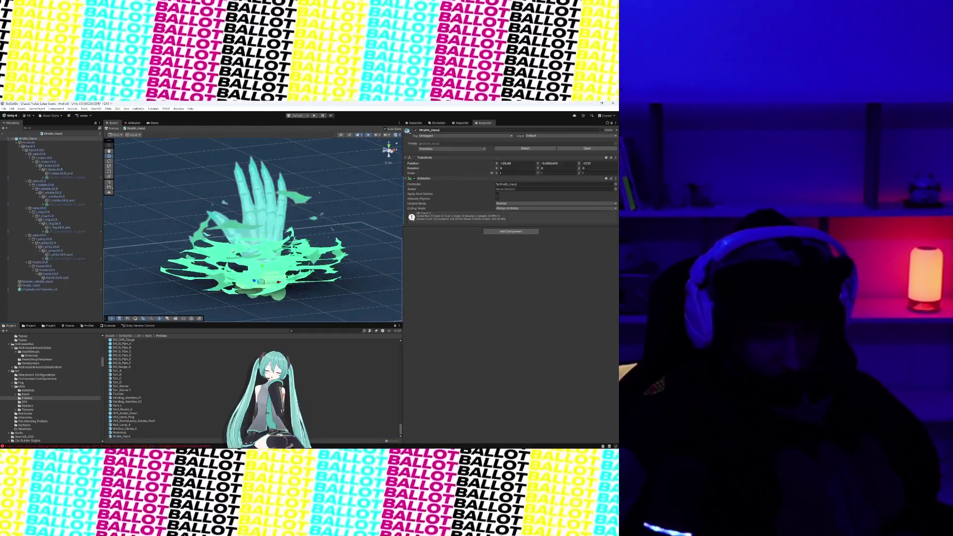
mouse_move(226, 245)
mouse_down()
mouse_move(340, 249)
mouse_move(324, 230)
mouse_move(196, 239)
mouse_move(162, 263)
mouse_move(351, 213)
mouse_move(334, 222)
mouse_move(365, 263)
mouse_move(308, 269)
mouse_up()
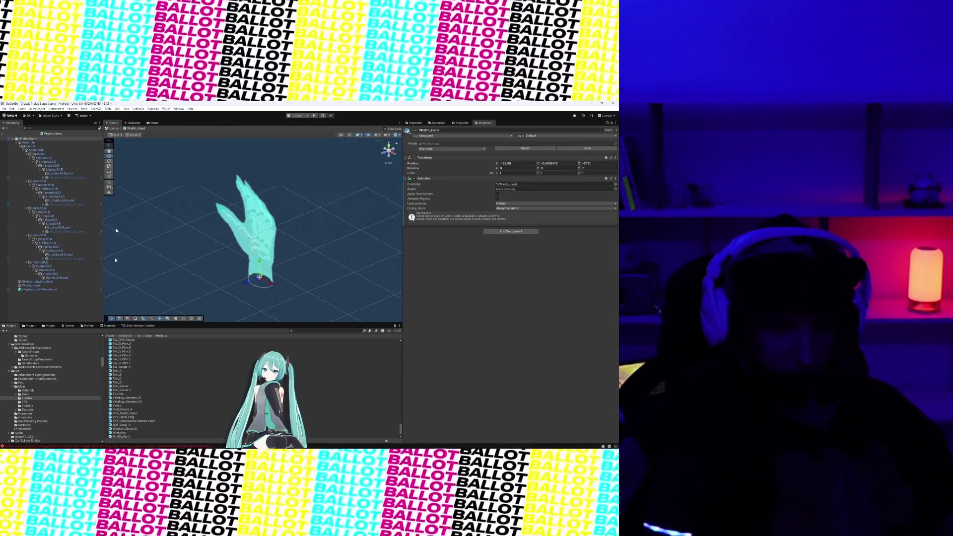
double_click(112, 434)
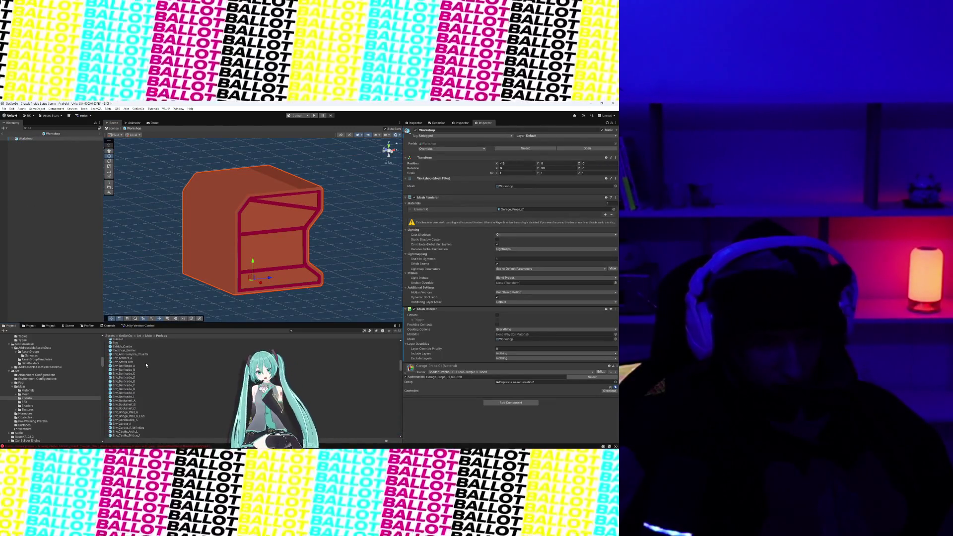
Preview Env_Artifact_A, Env_Anti-Vampire_Crucifix, Eldrich_Castle and Cupcake_A in Prefab Mode
double_click(132, 359)
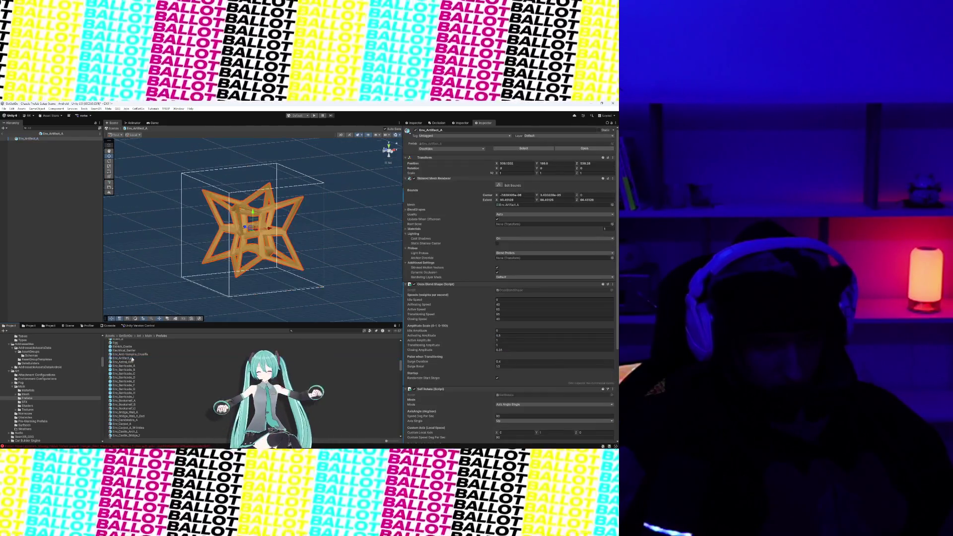
double_click(133, 354)
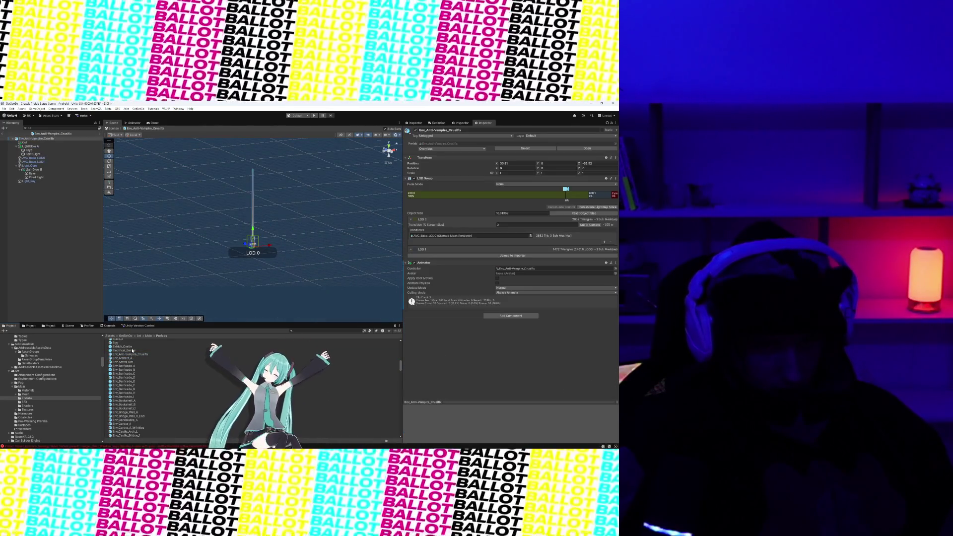
double_click(133, 350)
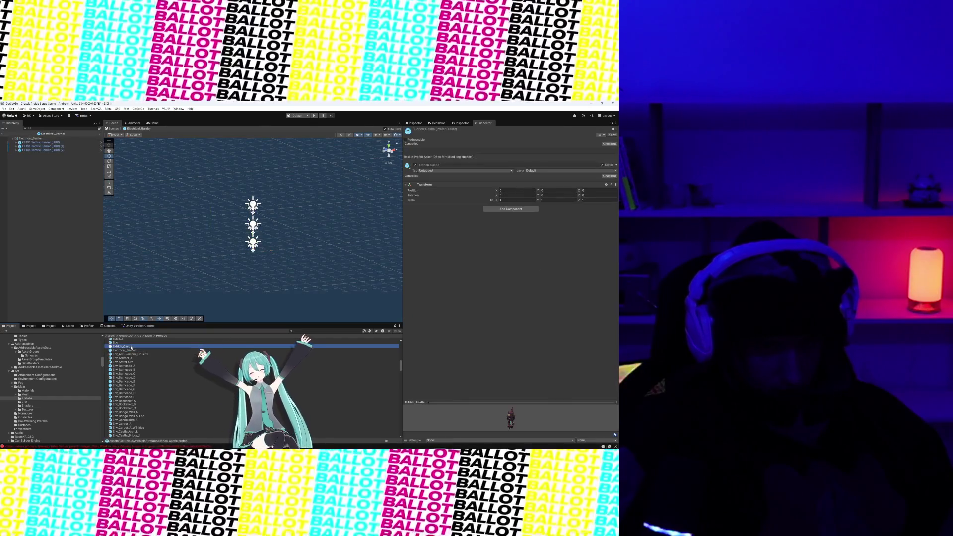
scroll(130, 357, up, 1)
double_click(130, 361)
double_click(120, 373)
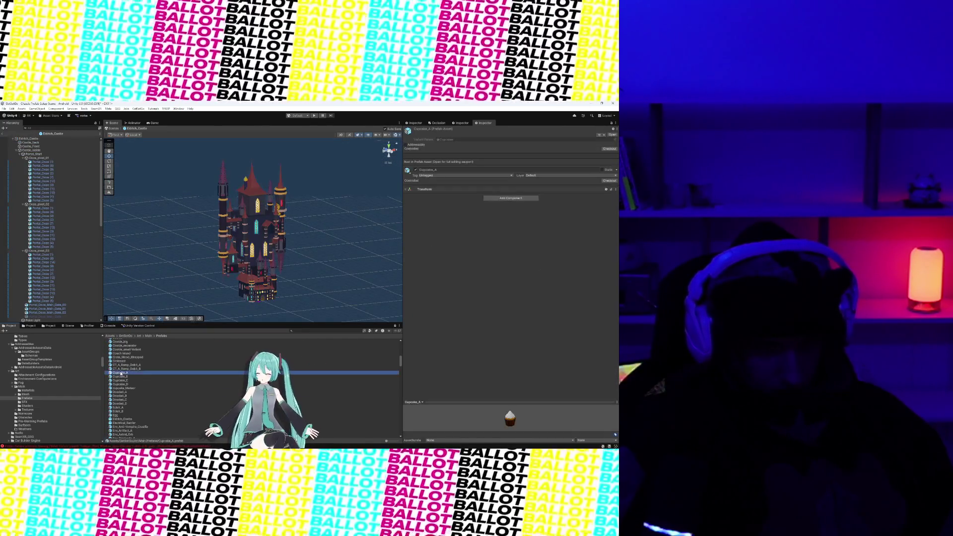
Preview CT_A_Ramp_Debit_B, Crate_Wood_Wrapped, Couch_Island, Castle_Debris_D, Box_S_B_Locked, Blueberry, ending on Blade_Trap
double_click(119, 370)
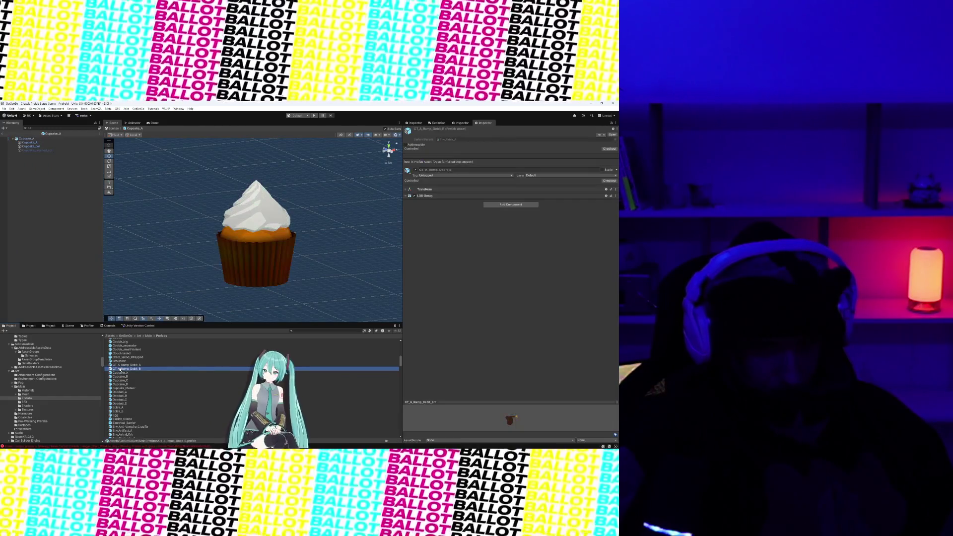
double_click(119, 358)
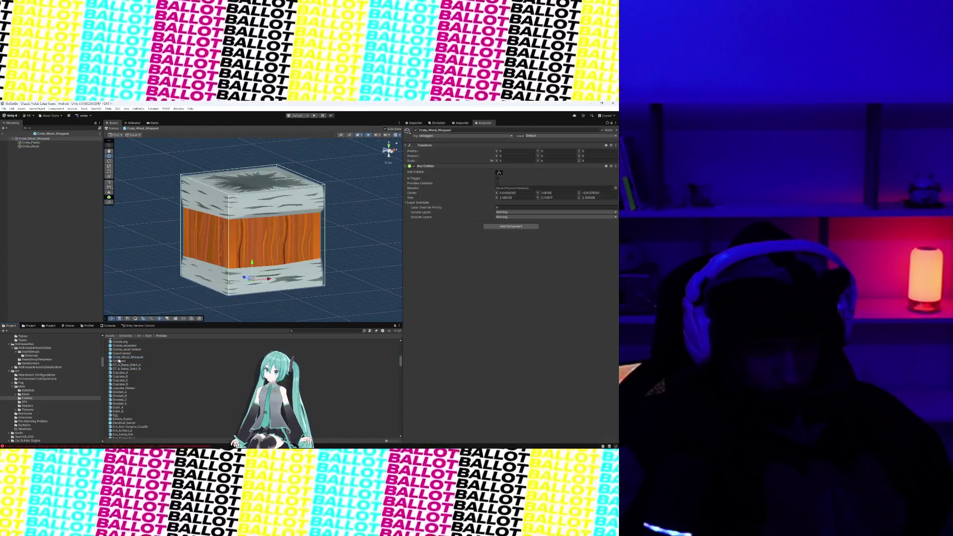
double_click(120, 354)
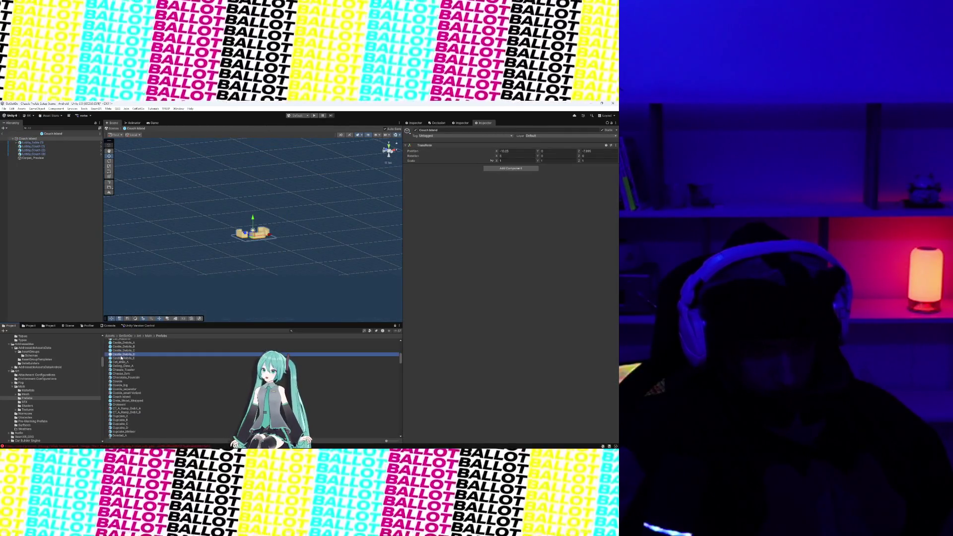
double_click(121, 356)
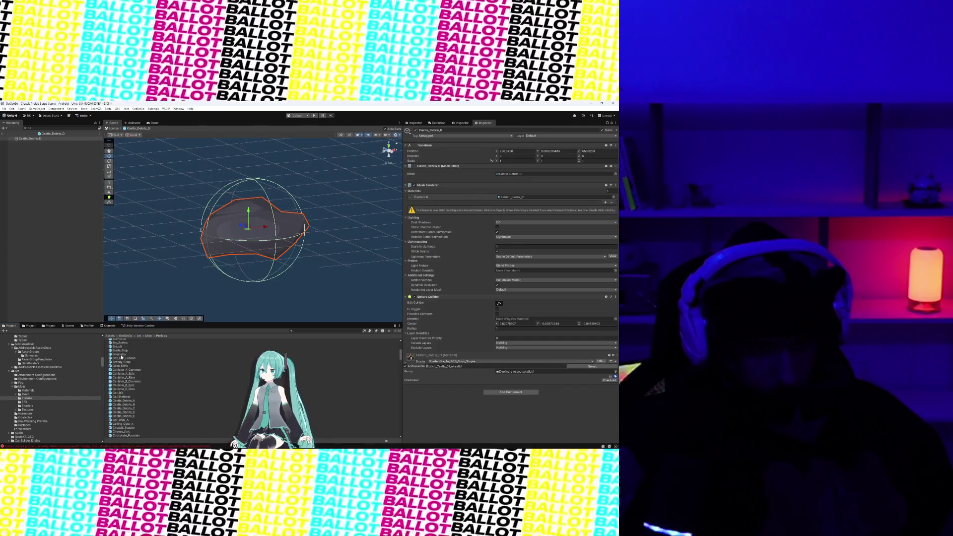
double_click(122, 358)
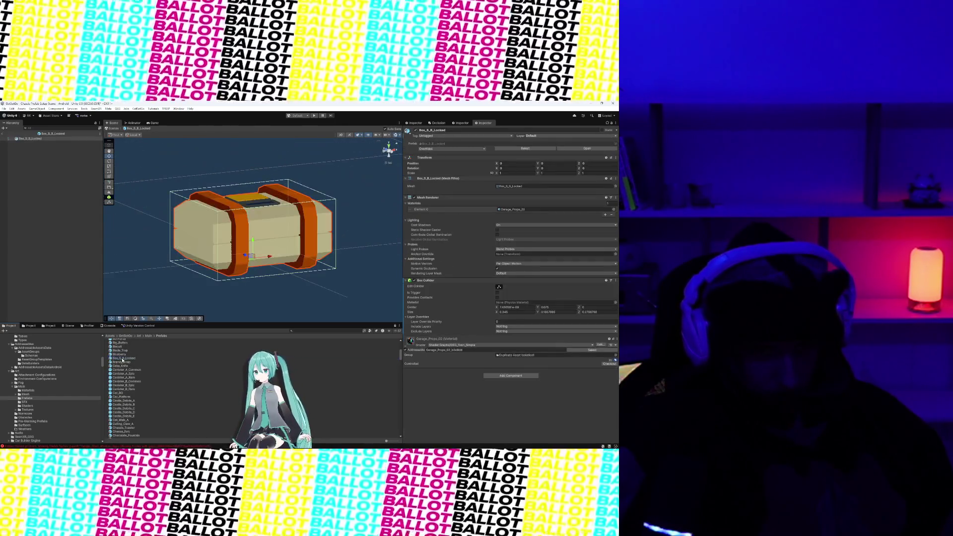
double_click(121, 355)
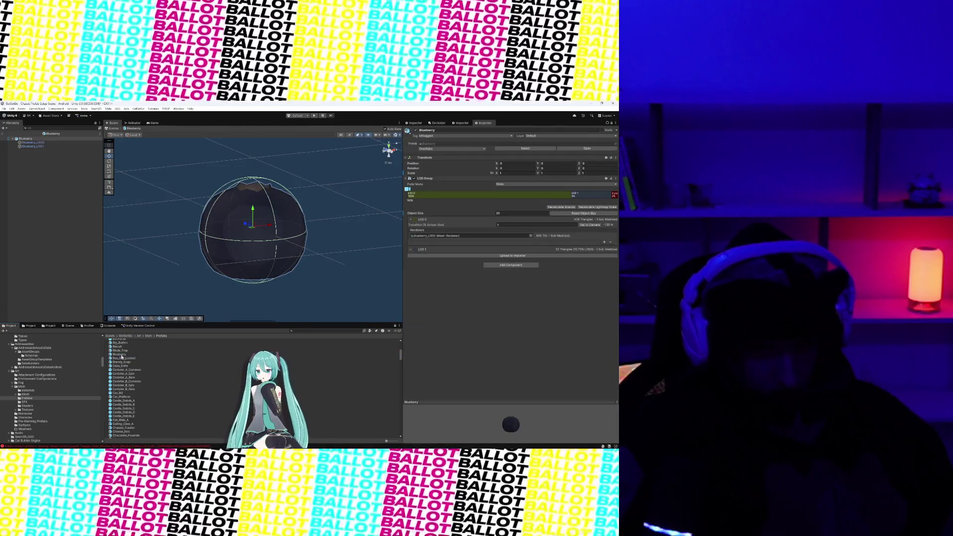
double_click(121, 351)
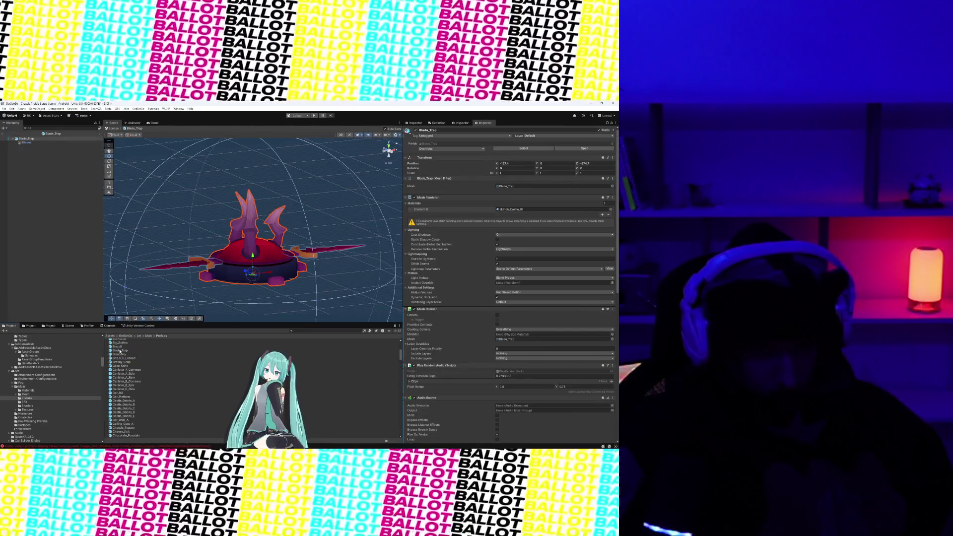
Orbit and zoom around Blade_Trap's curved blades, then open the BG Portal prefab
mouse_move(243, 239)
mouse_down()
mouse_move(138, 272)
mouse_move(121, 249)
mouse_move(383, 270)
mouse_move(301, 309)
mouse_move(222, 236)
mouse_move(240, 224)
mouse_move(253, 238)
mouse_up()
scroll(358, 282, up, 5)
scroll(222, 237, down, 3)
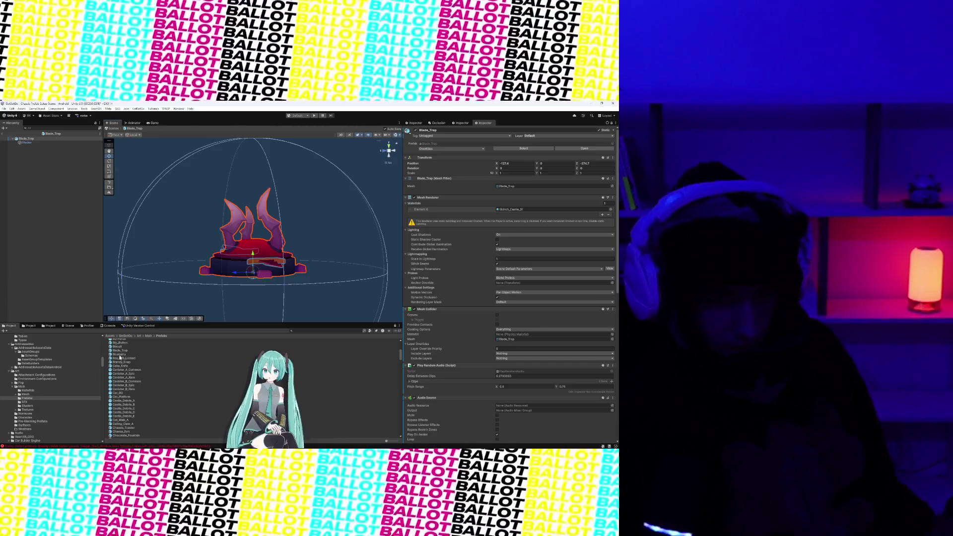
scroll(130, 357, up, 3)
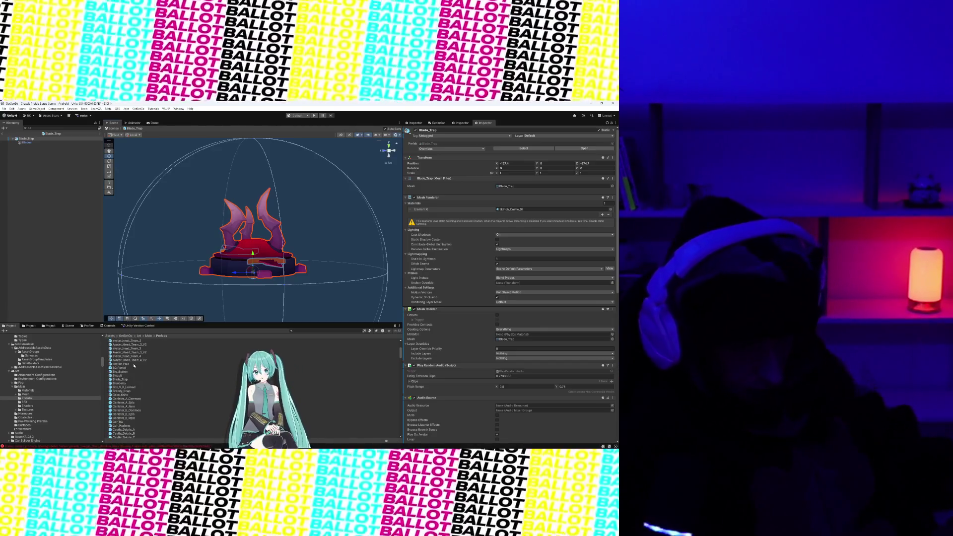
double_click(128, 368)
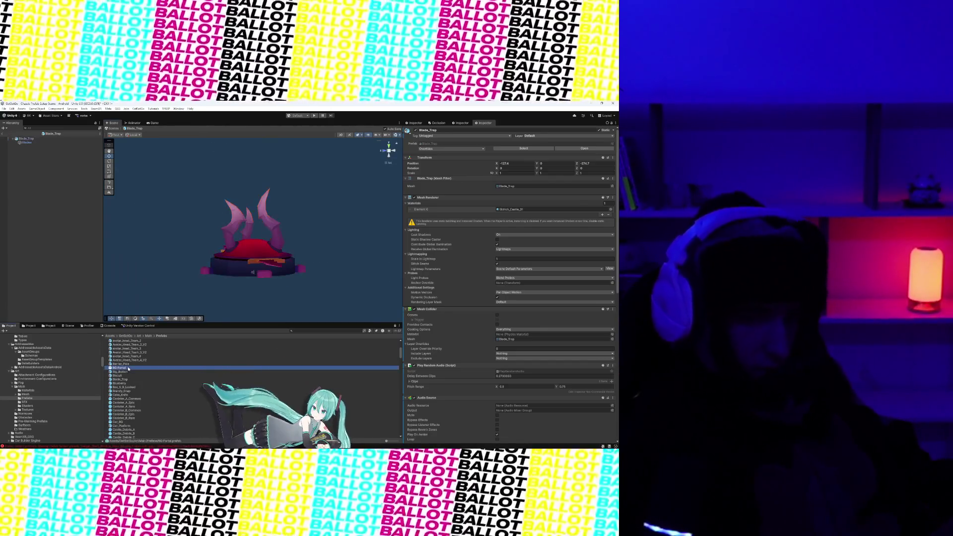
Preview Big_Button, Barrier_Pole and Blade_Trap in Prefab Mode
double_click(131, 372)
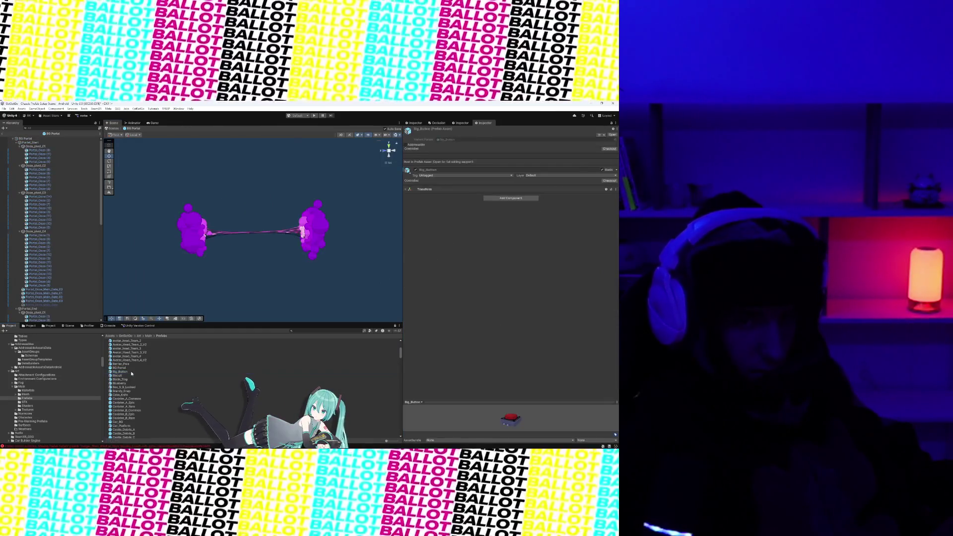
click(130, 364)
double_click(130, 364)
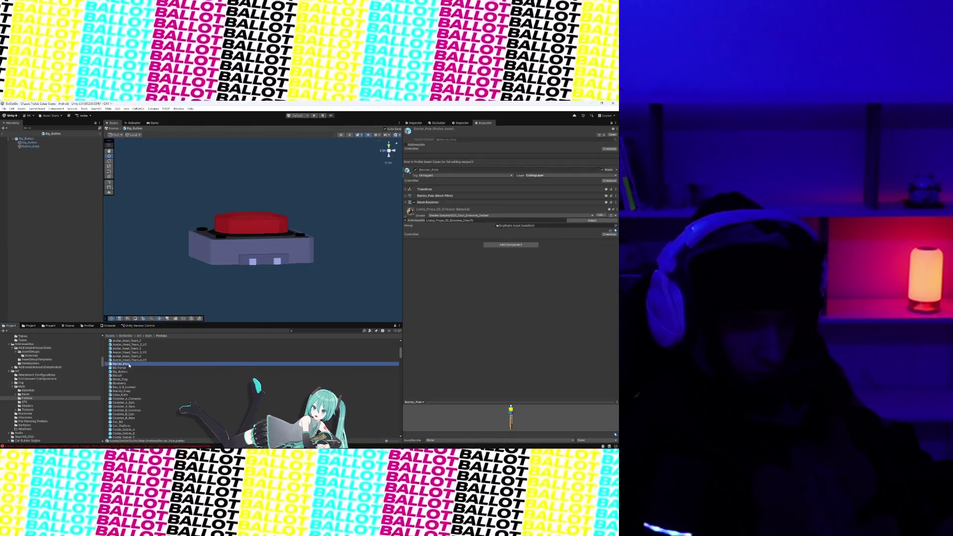
double_click(134, 379)
Preview Biscuit, Blueberry, Box_S_B_Locked and Brandy_Snap, then open Cake_Knife and orbit it
double_click(133, 376)
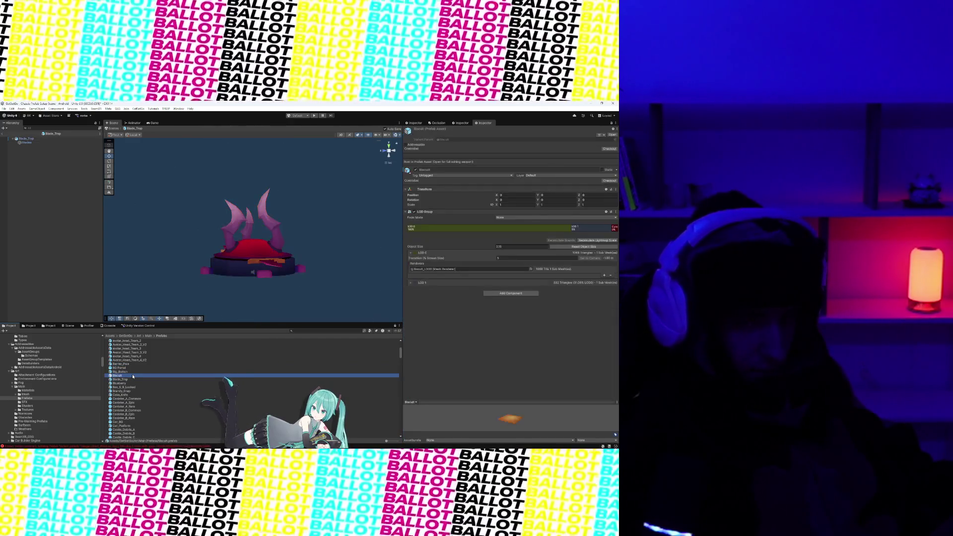
double_click(134, 383)
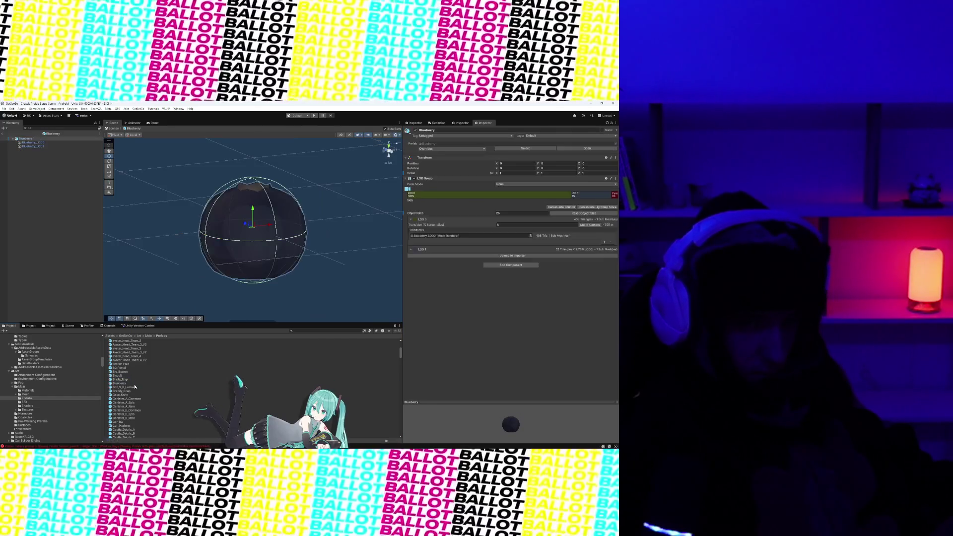
double_click(137, 388)
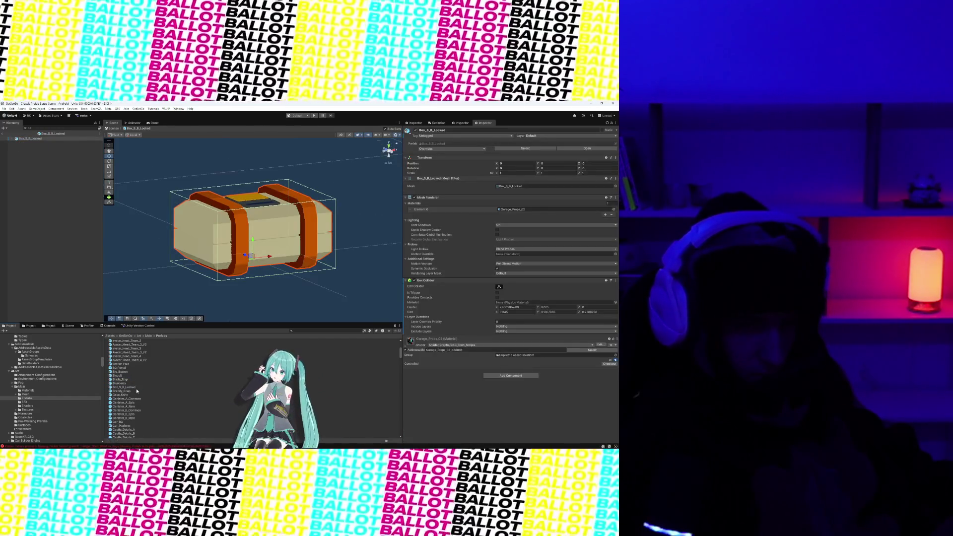
click(137, 391)
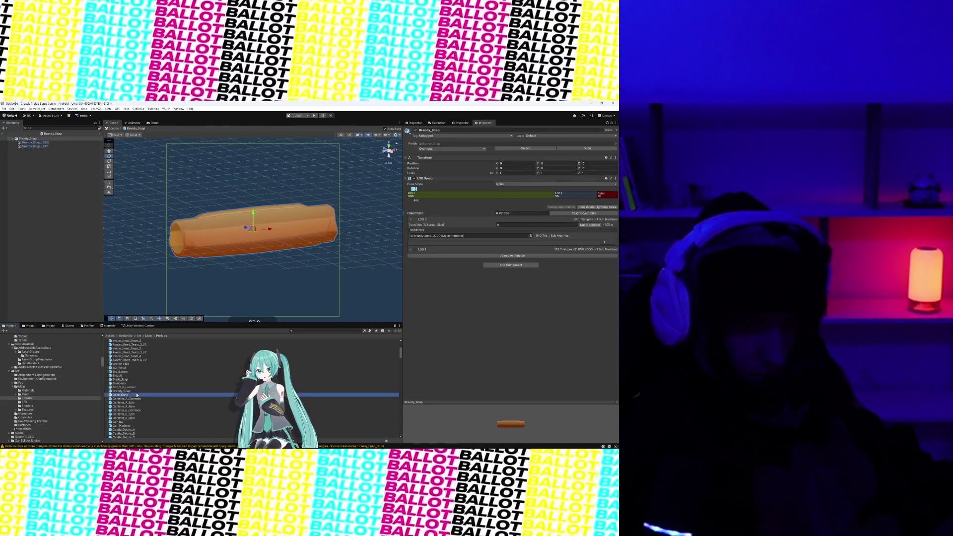
double_click(137, 395)
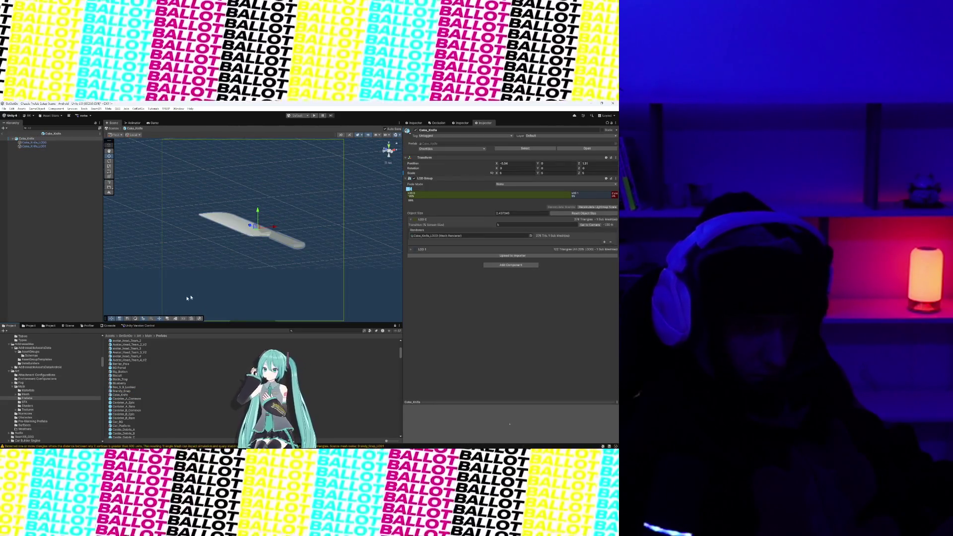
mouse_move(189, 298)
mouse_down()
mouse_move(249, 251)
mouse_move(157, 277)
mouse_move(196, 260)
mouse_move(251, 260)
mouse_up()
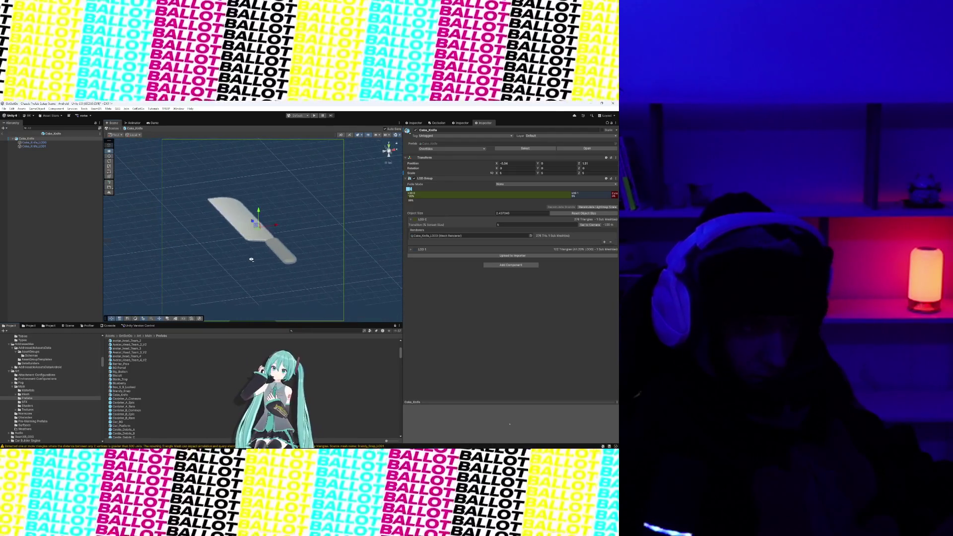
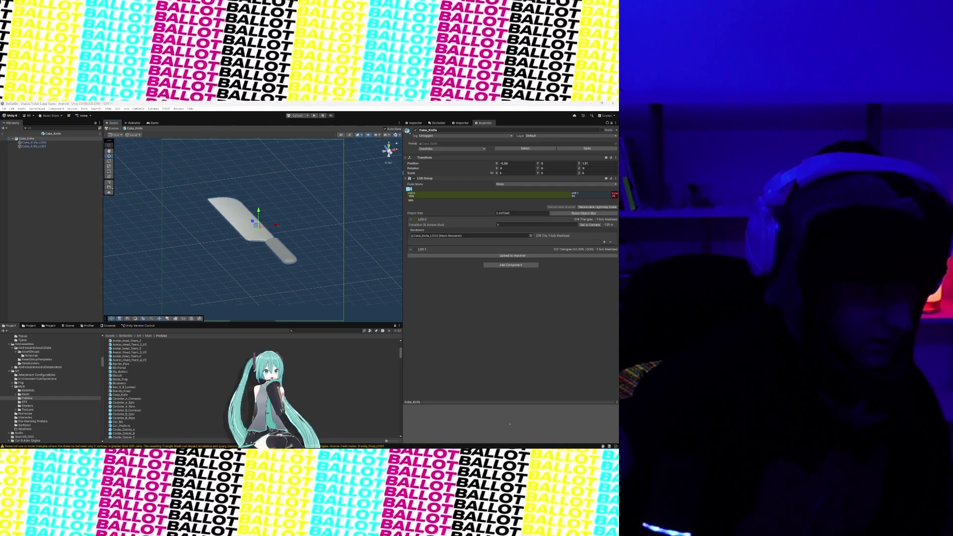
Bring the Discord window to the front over the Unity editor
key(alt+Tab)
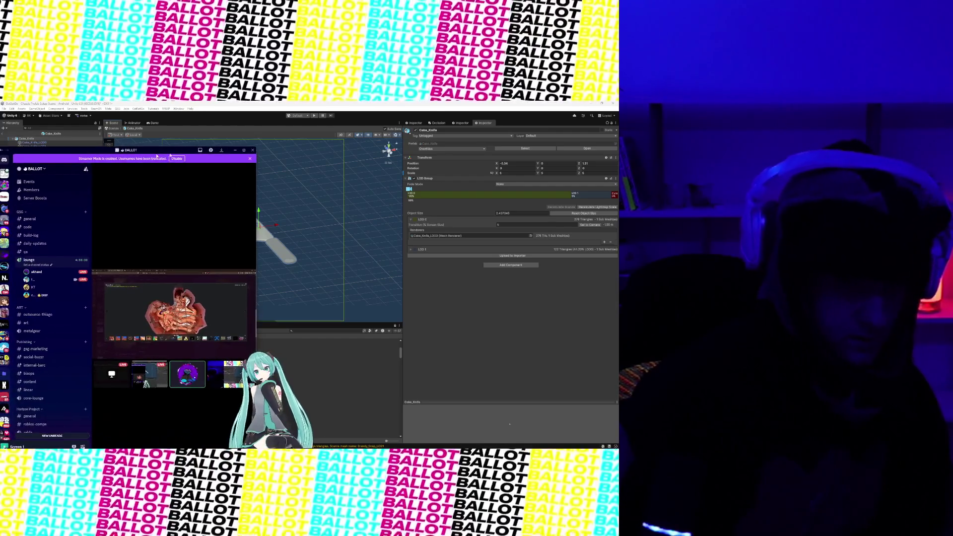
Enlarge the Discord lounge call to watch the stream, then stop sharing the screen
click(246, 151)
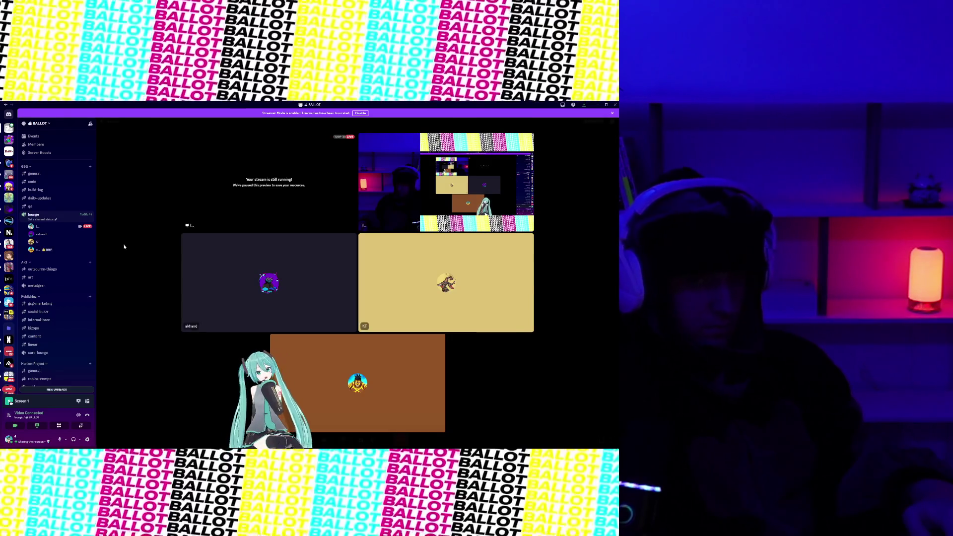
click(347, 441)
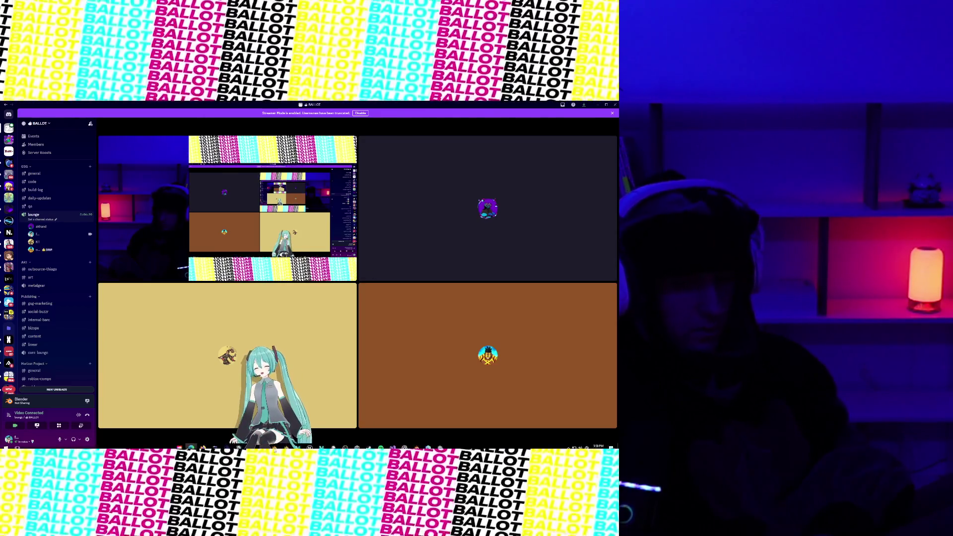
mouse_move(276, 448)
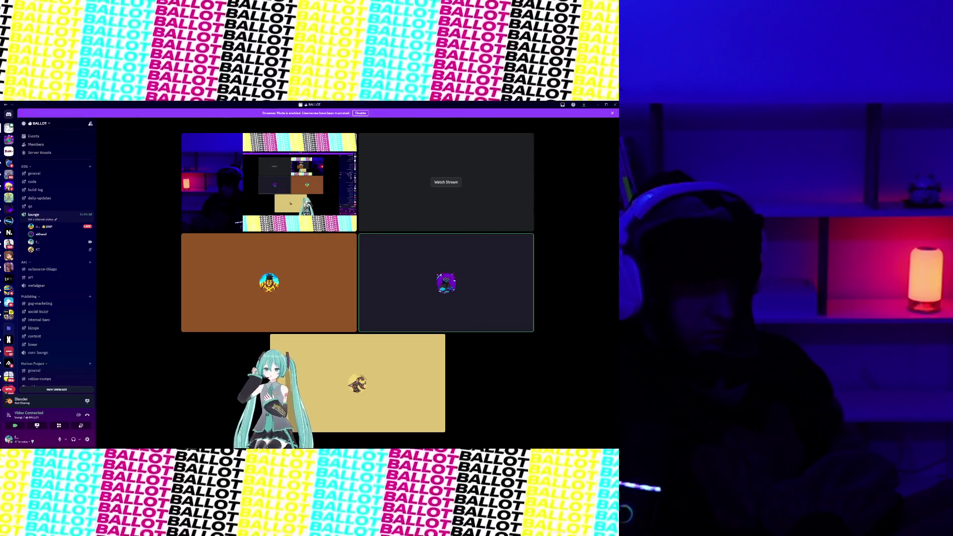
click(446, 182)
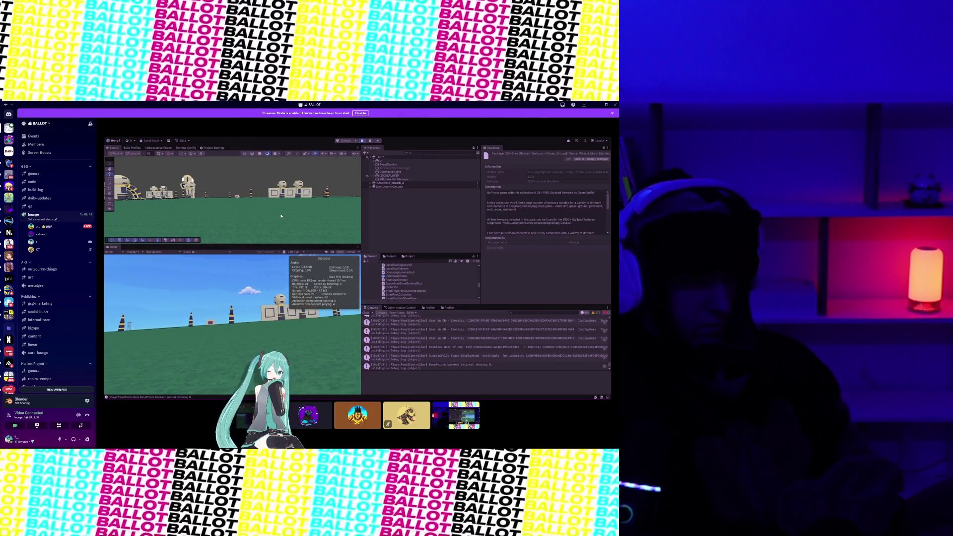
Exit play mode and show the pending Unity Version Control changes
click(363, 141)
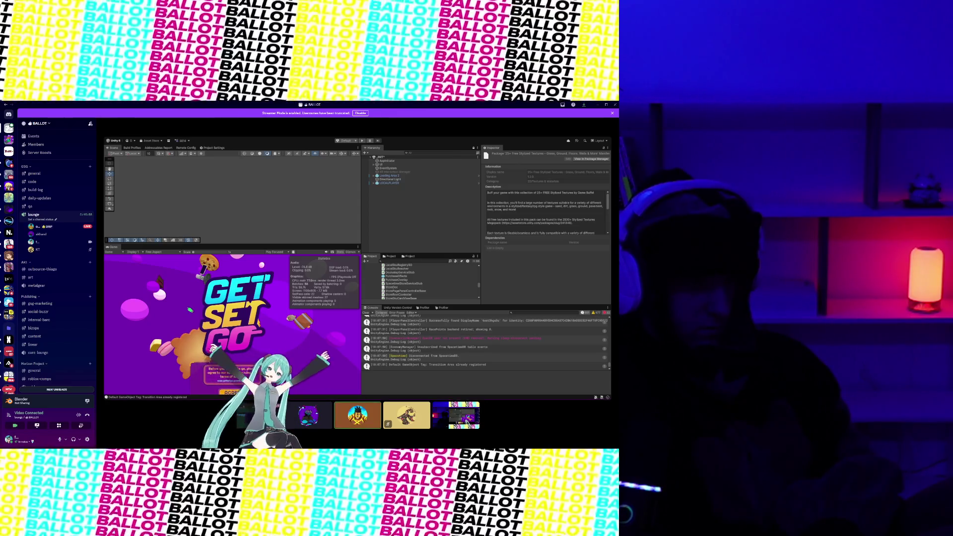
click(388, 308)
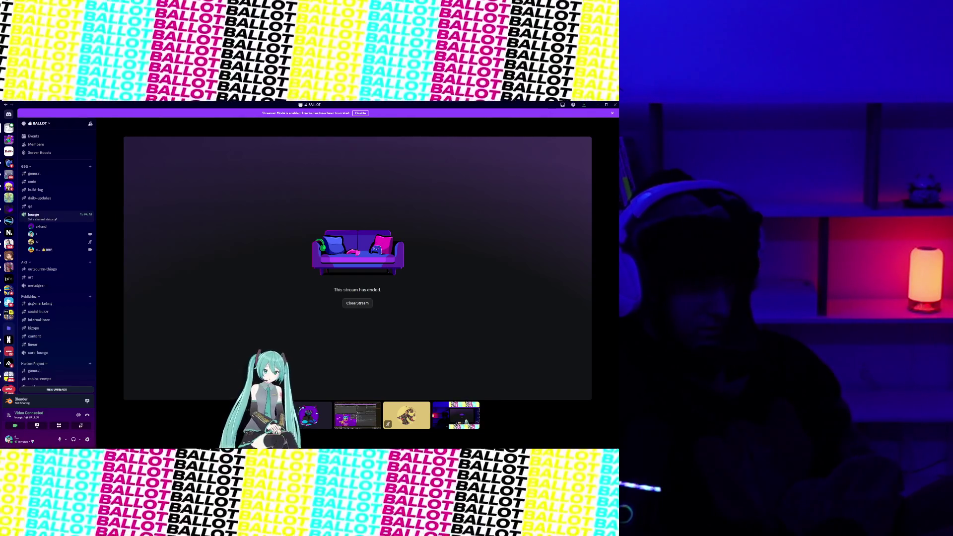
Switch from Discord's 'This stream has ended' view back to the Unity editor
mouse_move(317, 301)
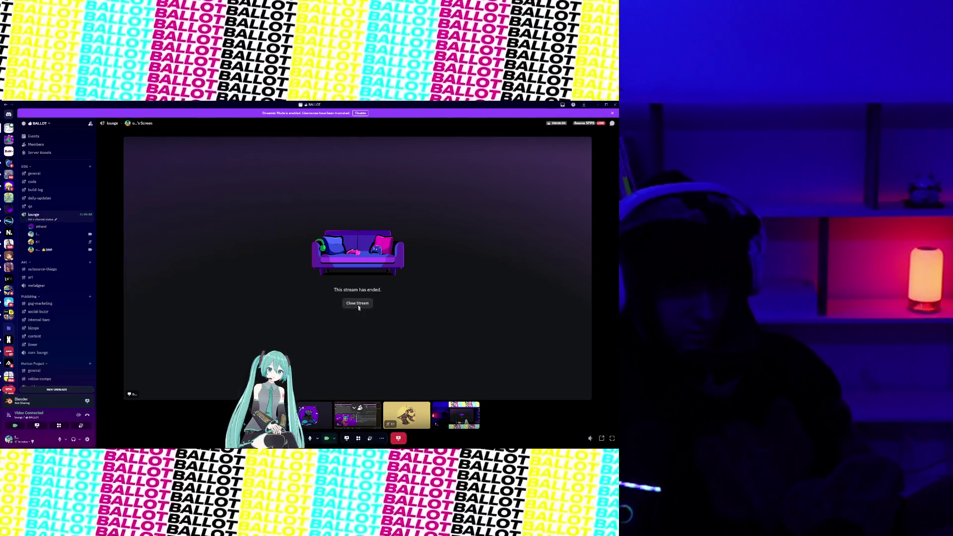
key(alt+Tab)
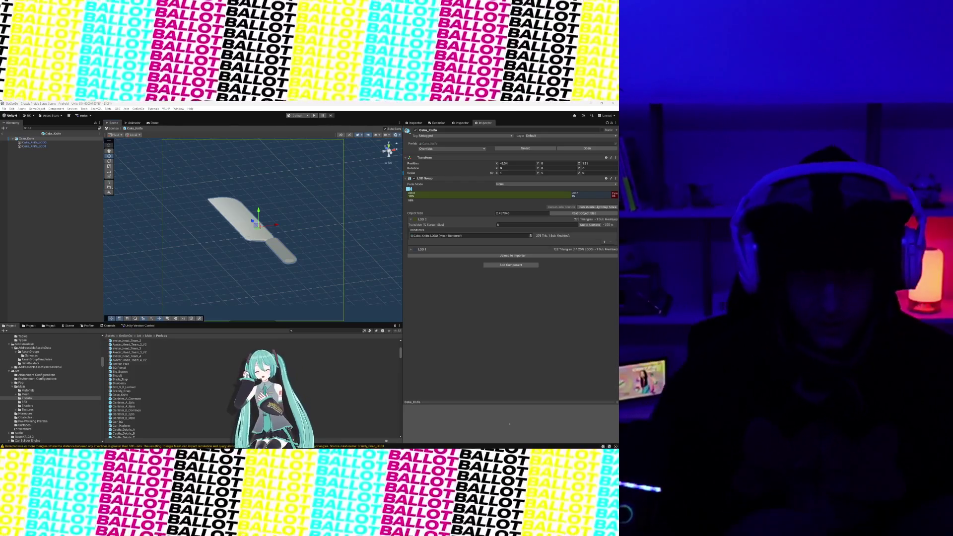
Browse the Props mesh asset views, then exit Cake_Knife prefab mode back to the level scene
click(32, 325)
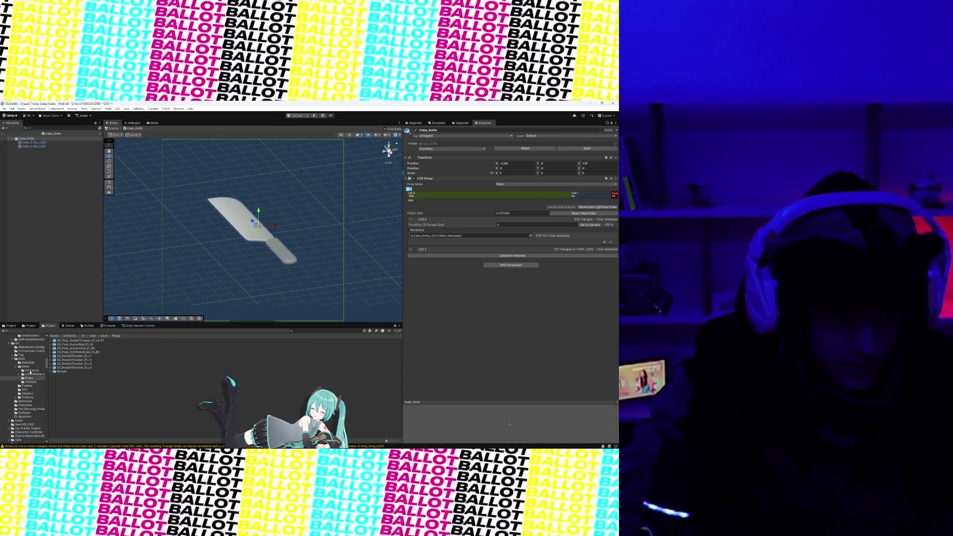
click(29, 325)
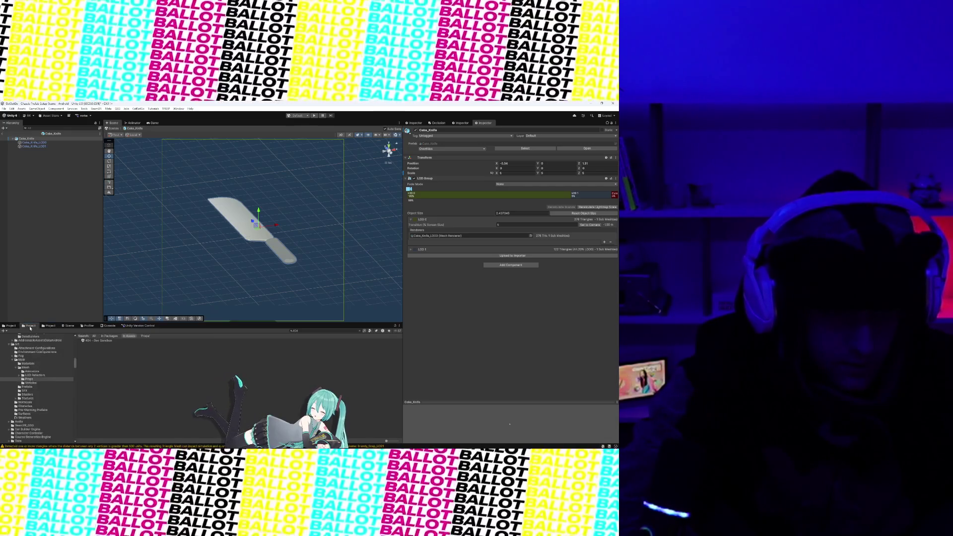
click(17, 326)
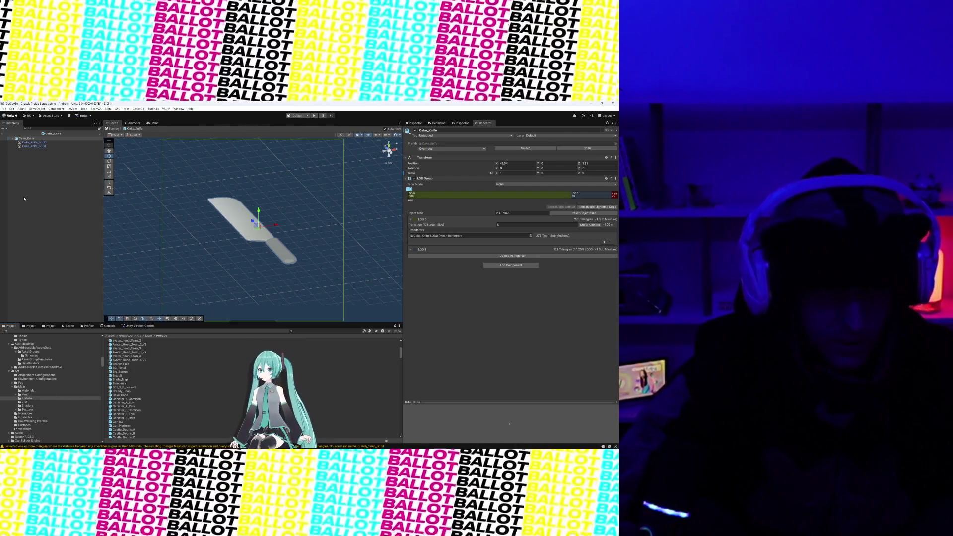
click(2, 135)
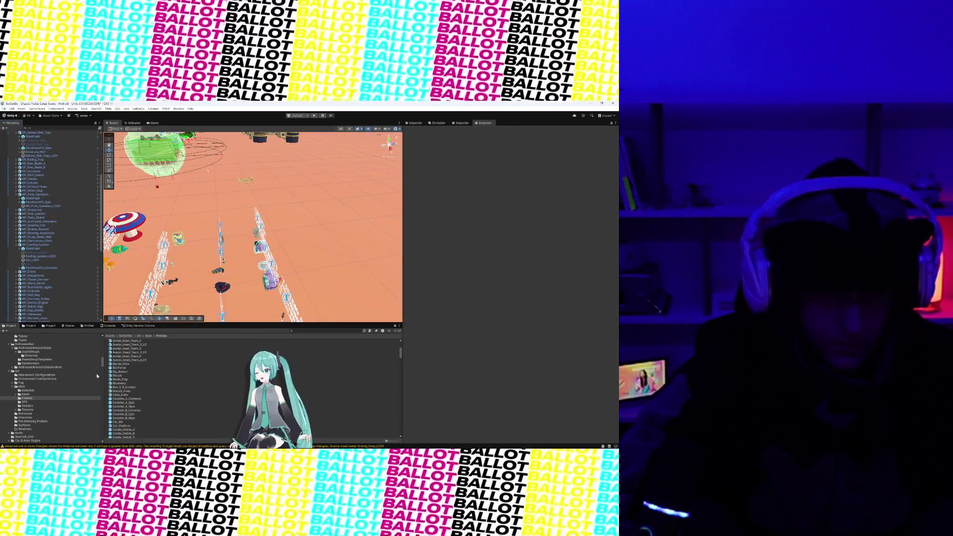
Open the Epic Toon FX Prefabs folder, then return to the Assets root
scroll(63, 388, down, 15)
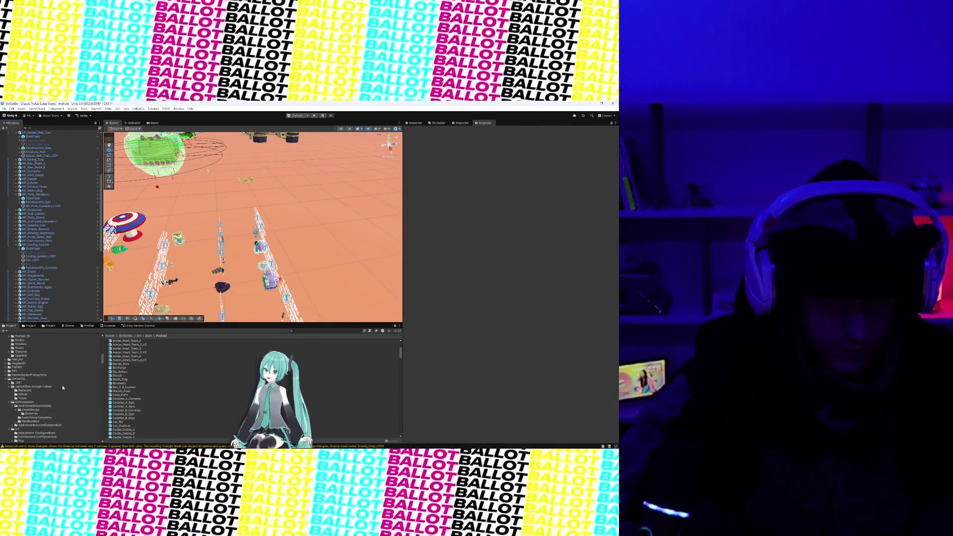
scroll(63, 388, up, 5)
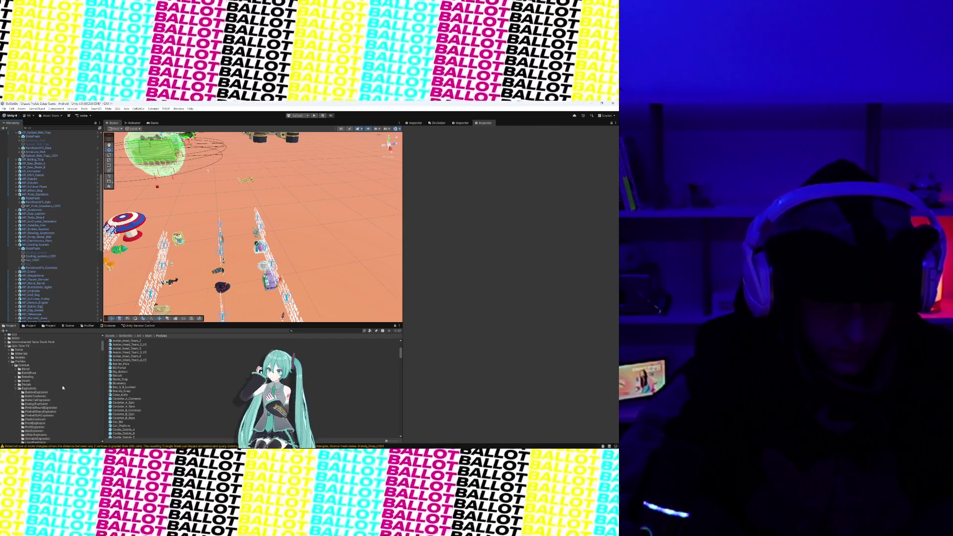
click(20, 362)
click(109, 336)
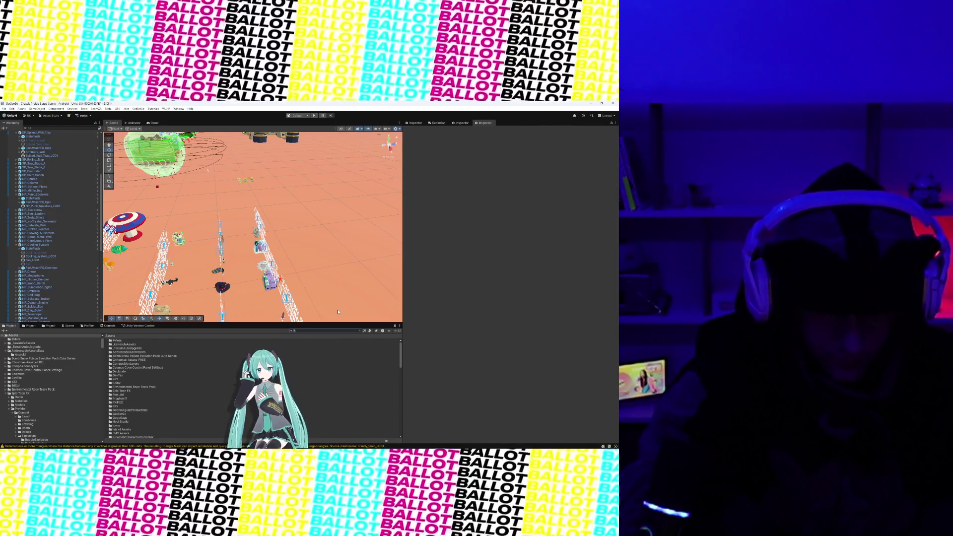
Search the project for 'FinishLine' and open the FinishLine script in Visual Studio
text(FinishLine)
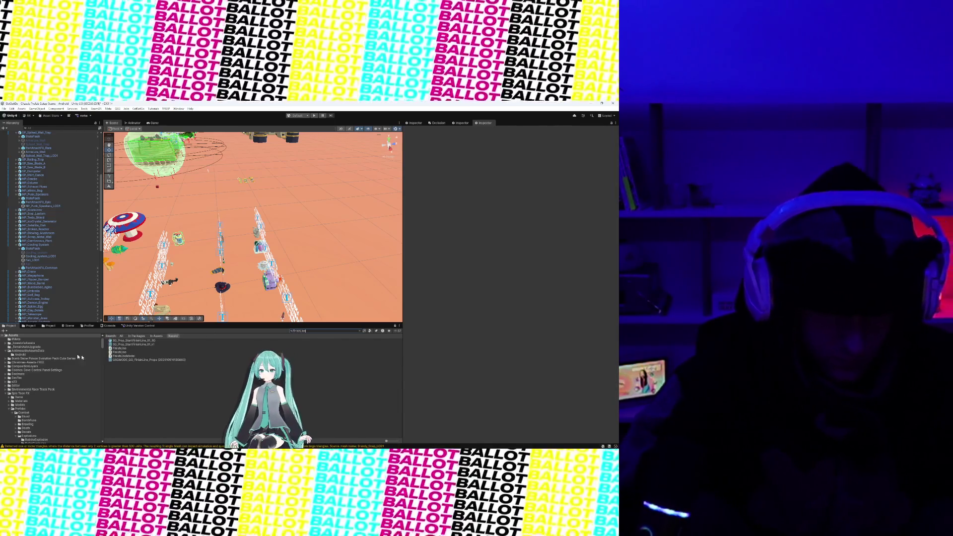
click(119, 352)
click(118, 349)
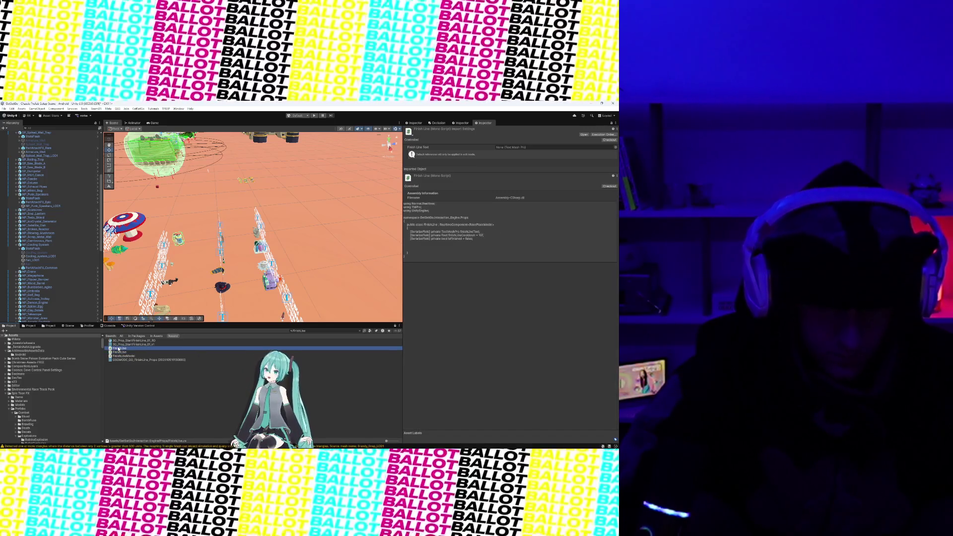
double_click(119, 348)
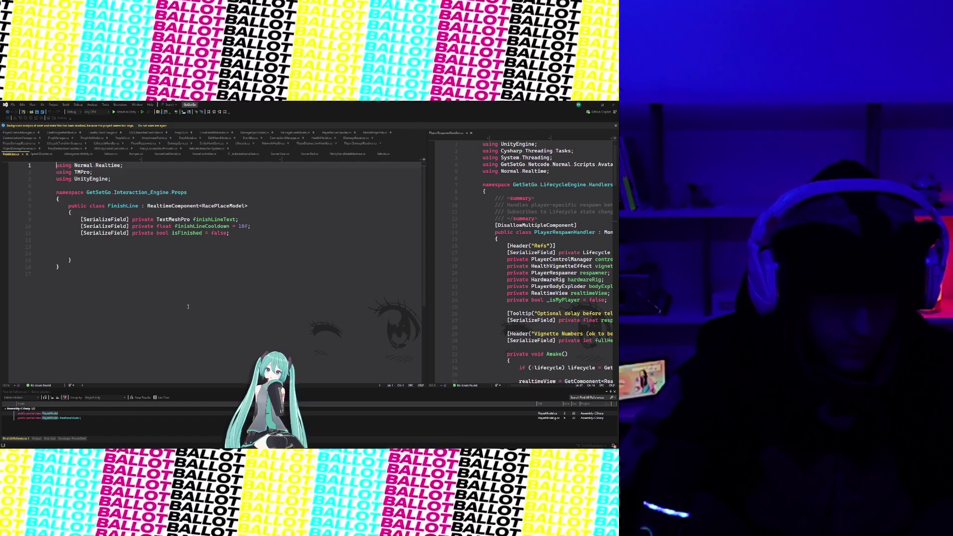
Add a private void OnTriggerEnter(Collider other) method to the FinishLine class
click(254, 226)
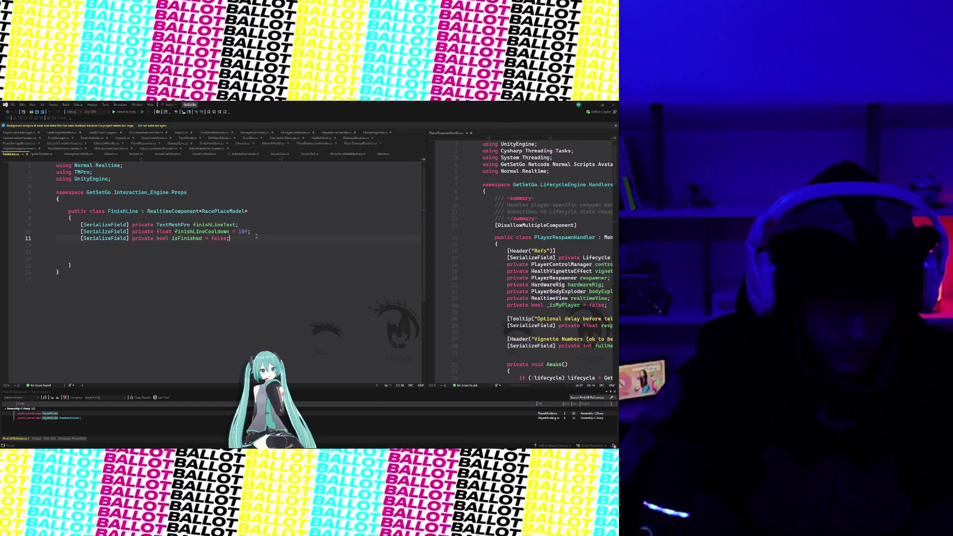
click(175, 247)
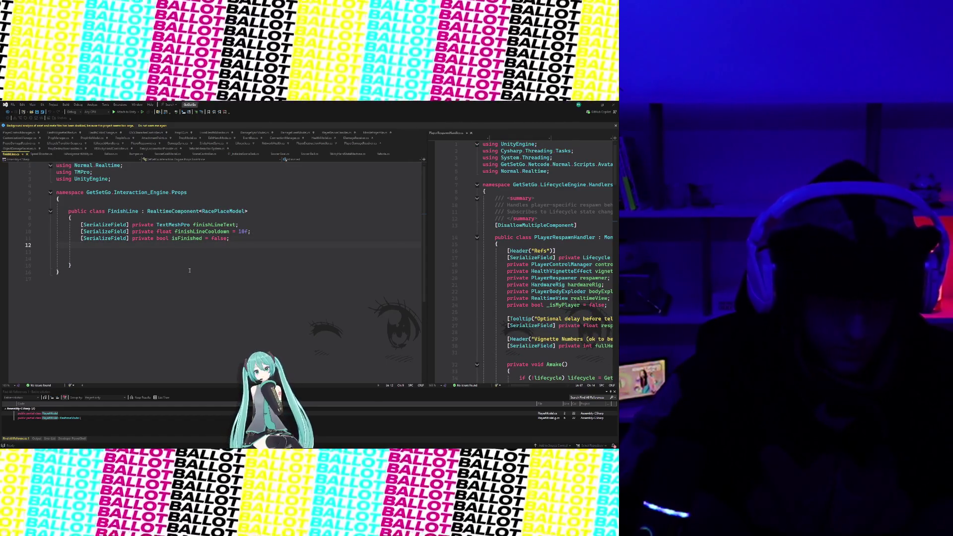
key(Return)
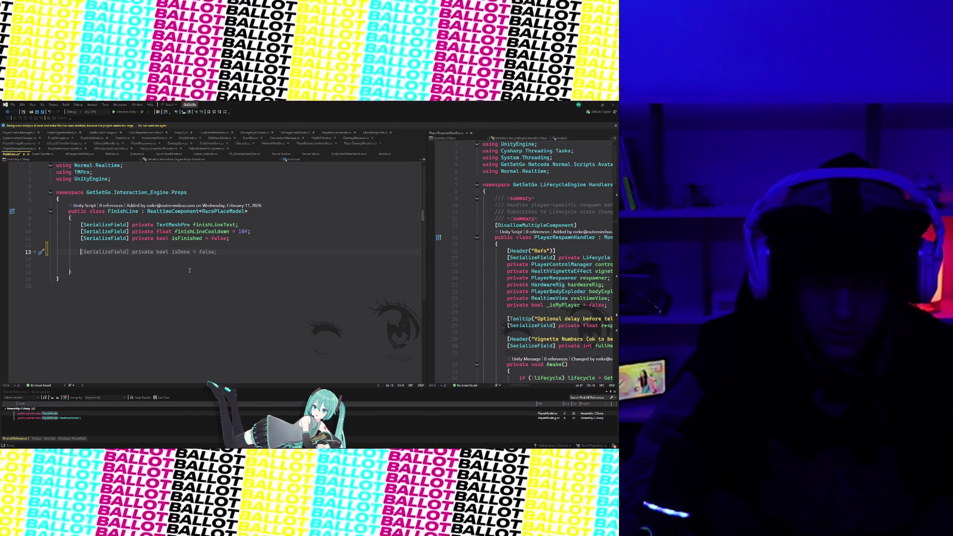
text(priva)
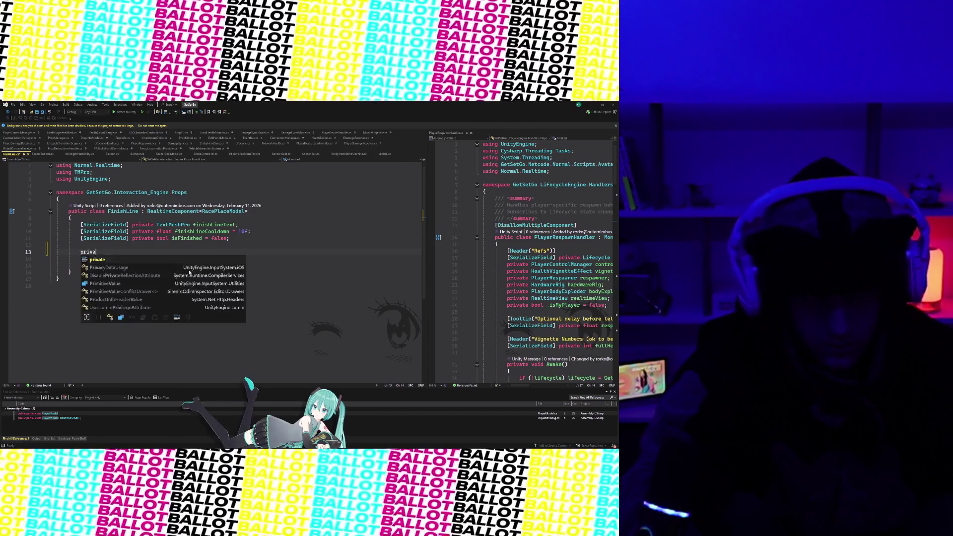
text(te void OnTriggerEnter)
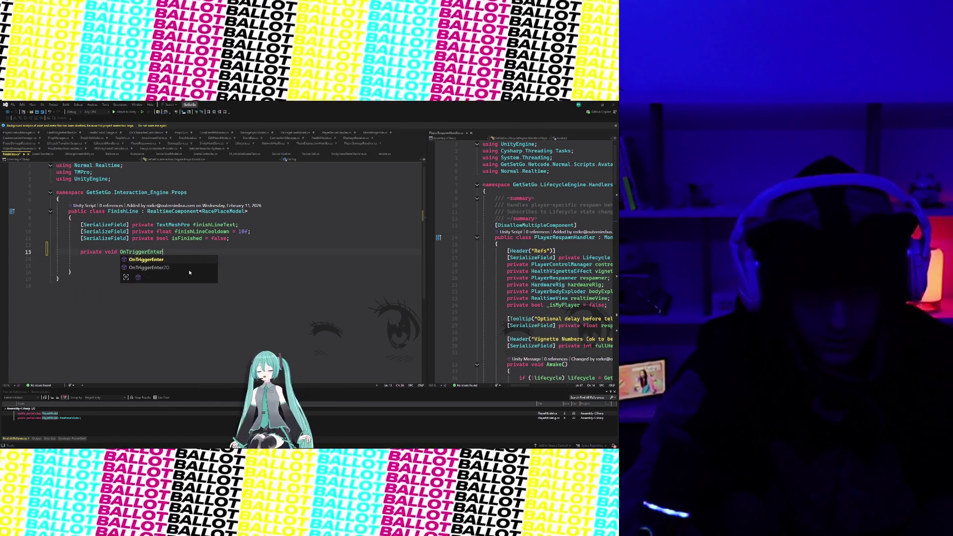
key(Tab)
text(C)
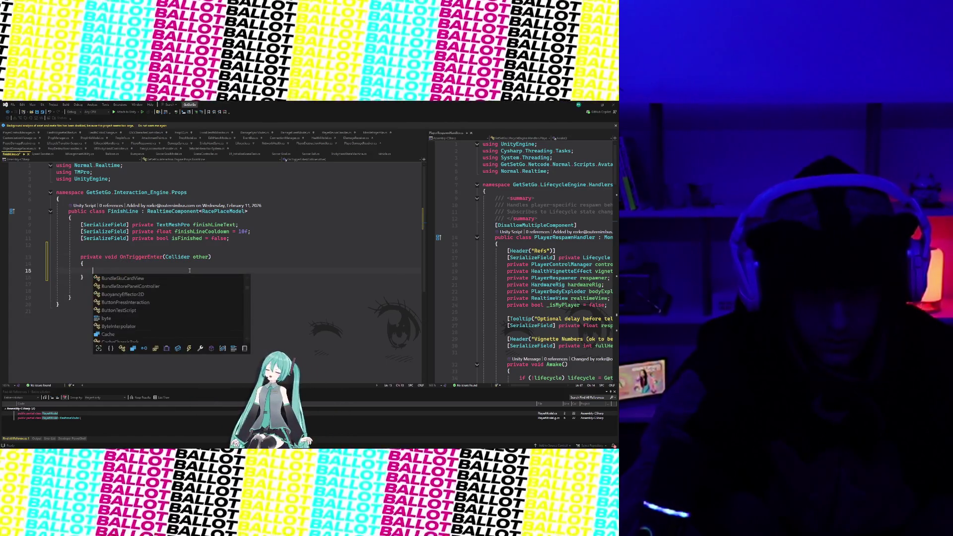
key(BackSpace)
Fetch the vehicle with other.GetComponentInParent<Net.Normal.Components.Driving.Vehicle>()
text(var vehicle =)
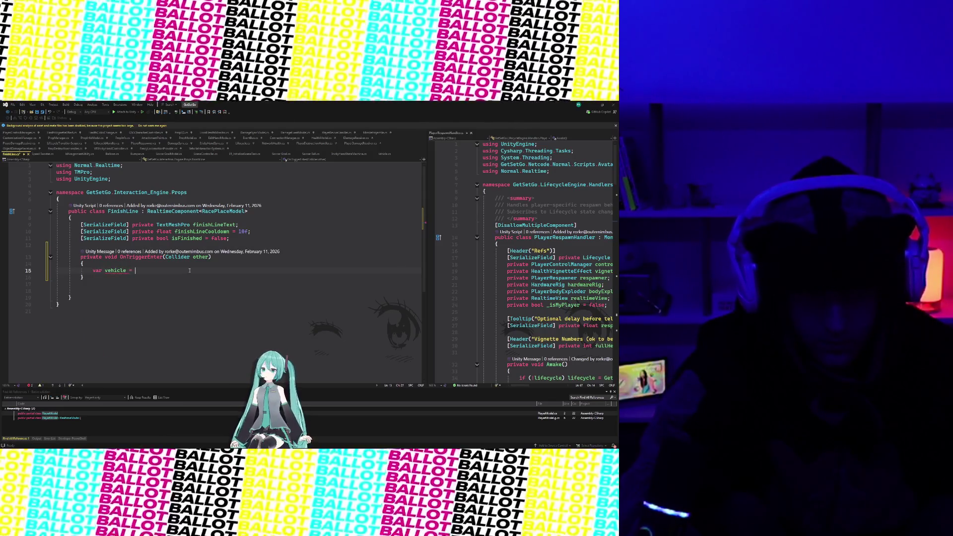
text(her.ve)
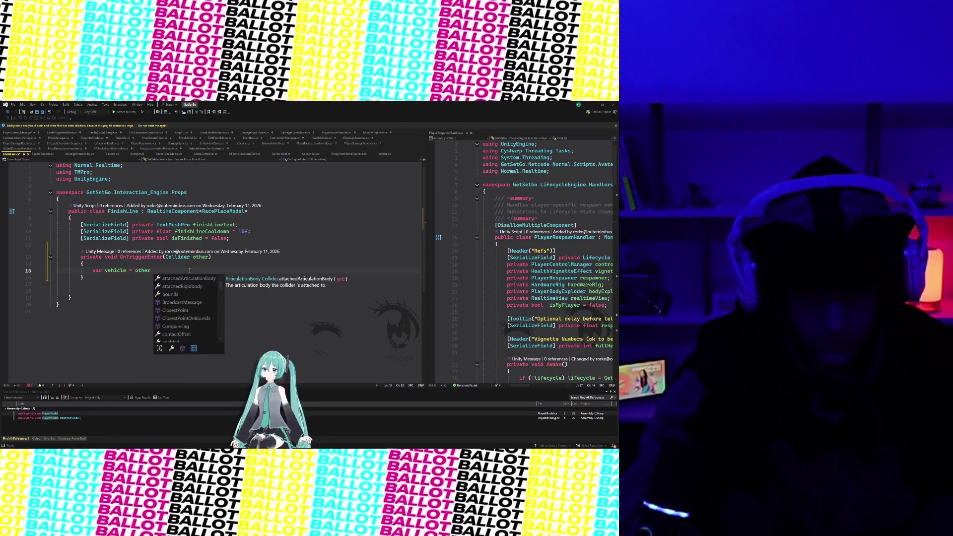
key(BackSpace)
key(BackSpace)
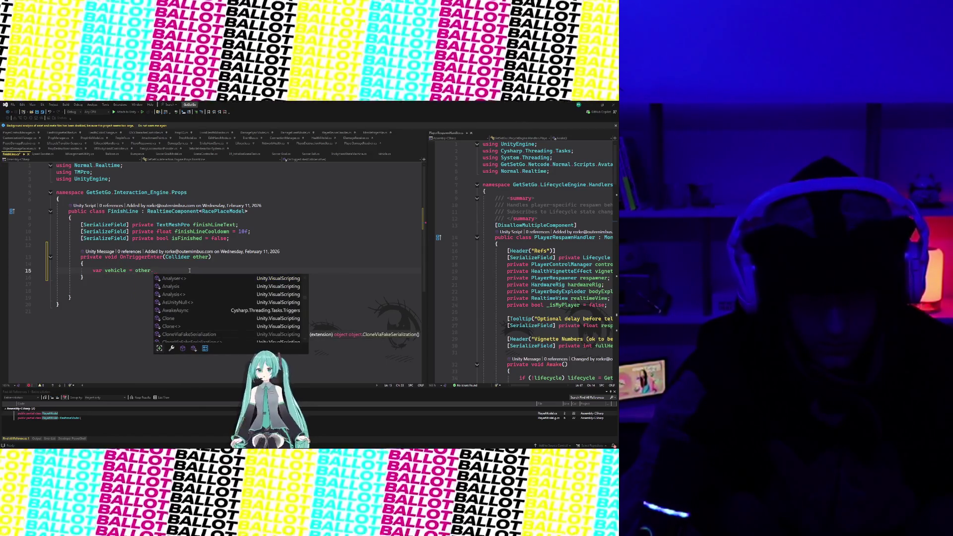
text(G)
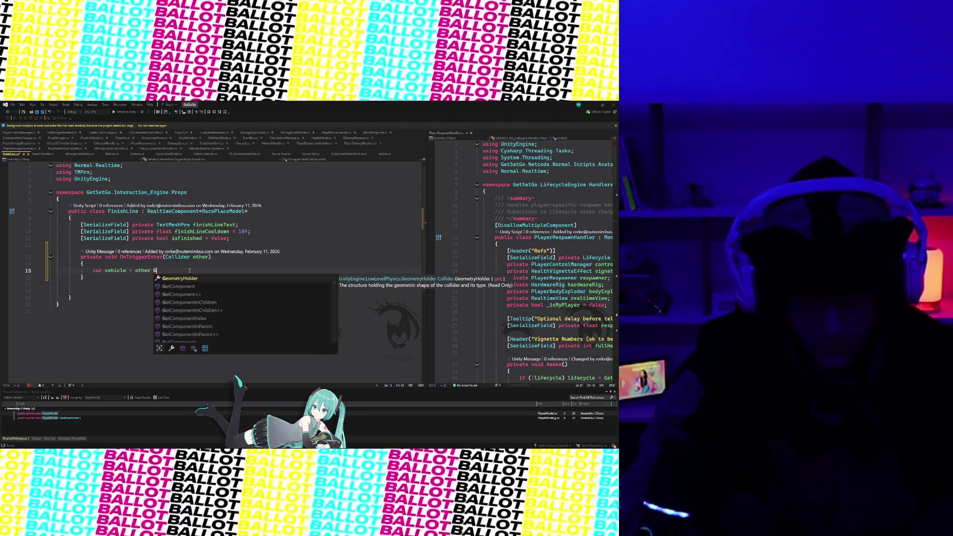
key(BackSpace)
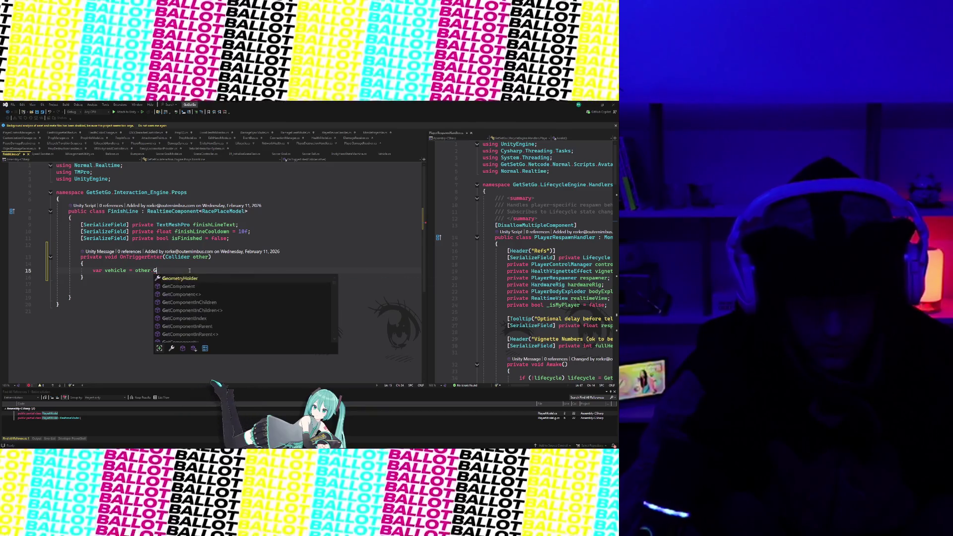
text(getcomponentinpa)
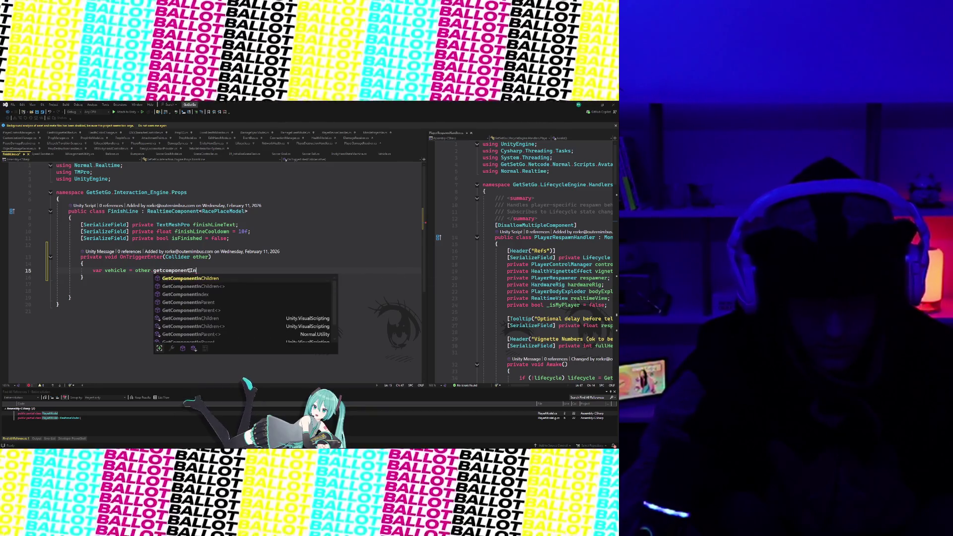
key(Down)
key(Tab)
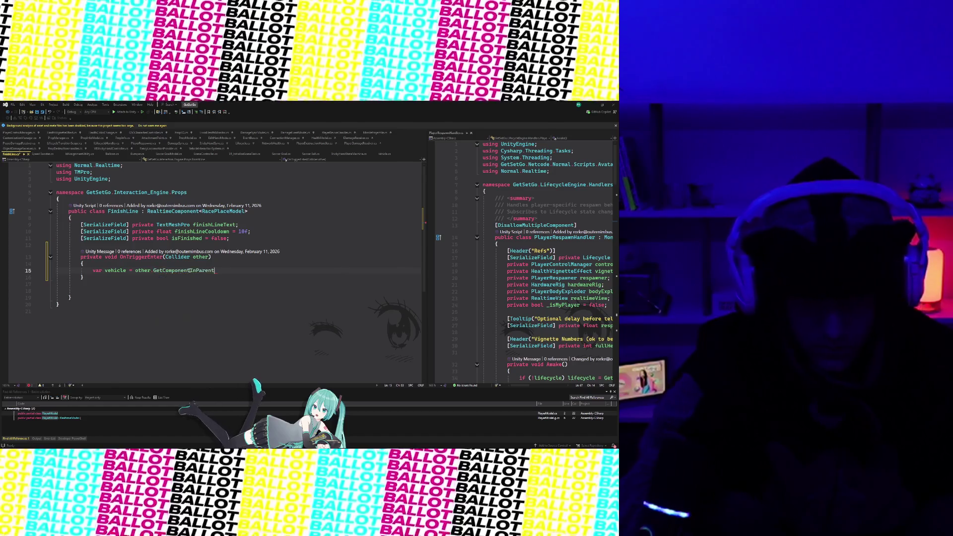
text(<>)
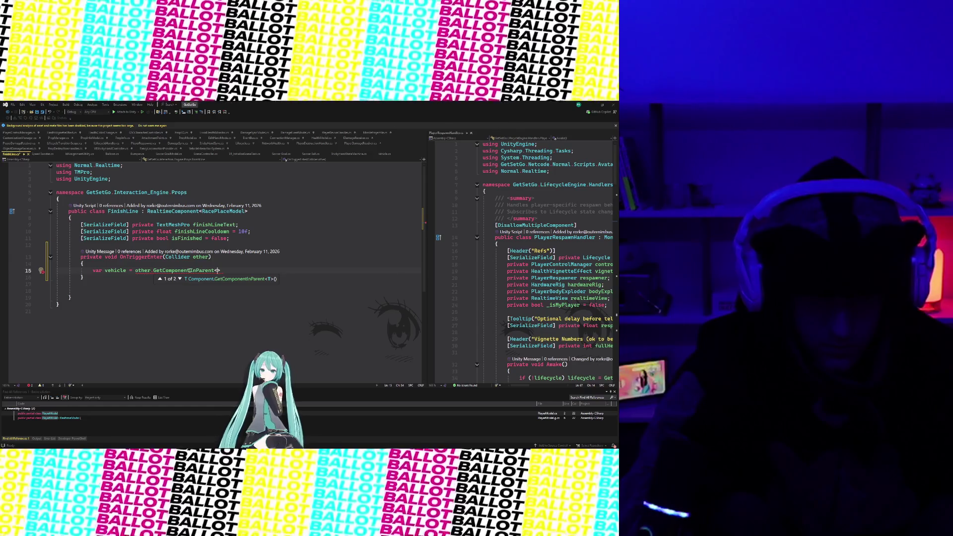
text(Net)
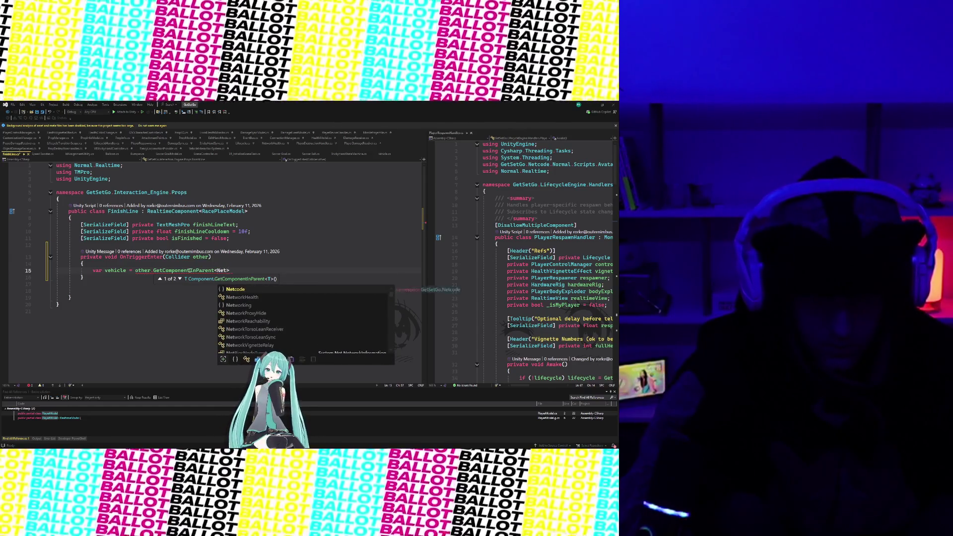
text(.Normal.)
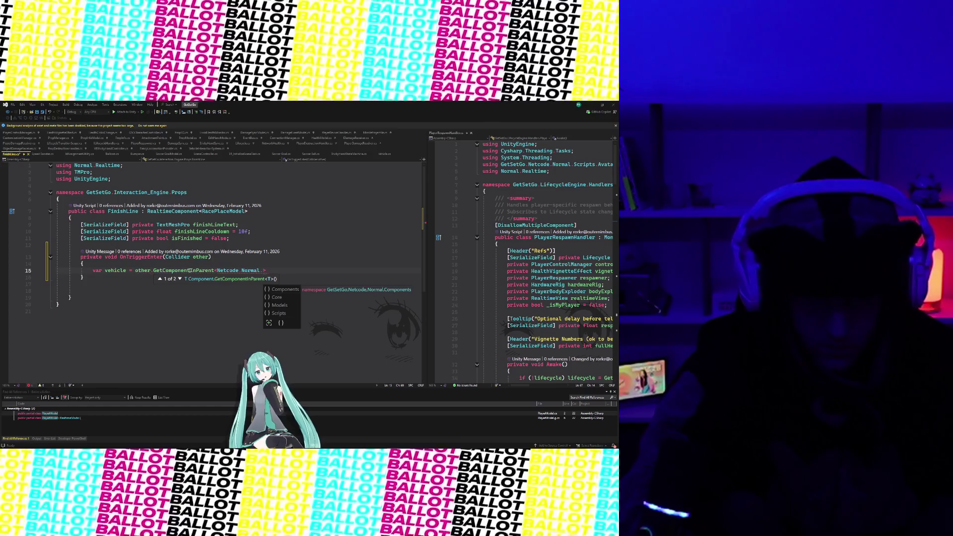
text(Components.Driving.)
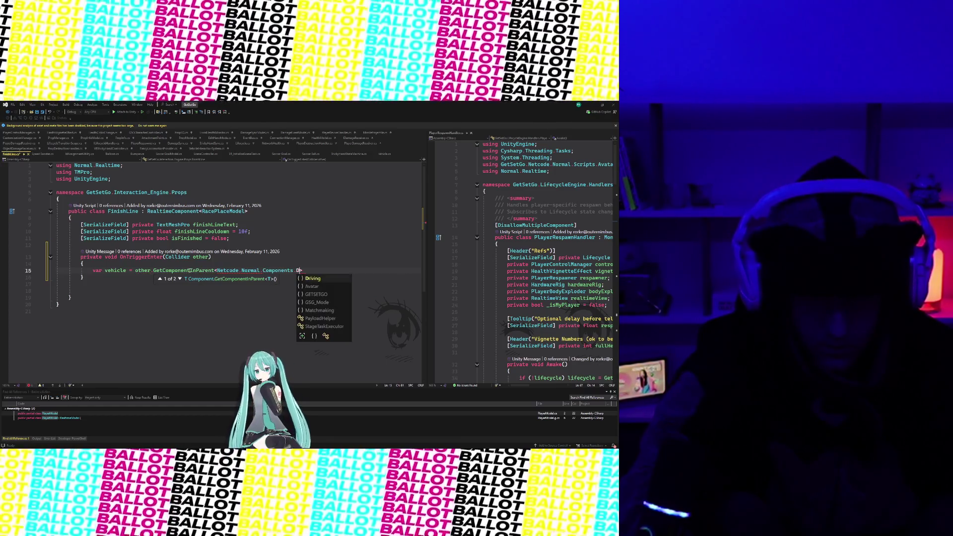
text(Vehicle>();)
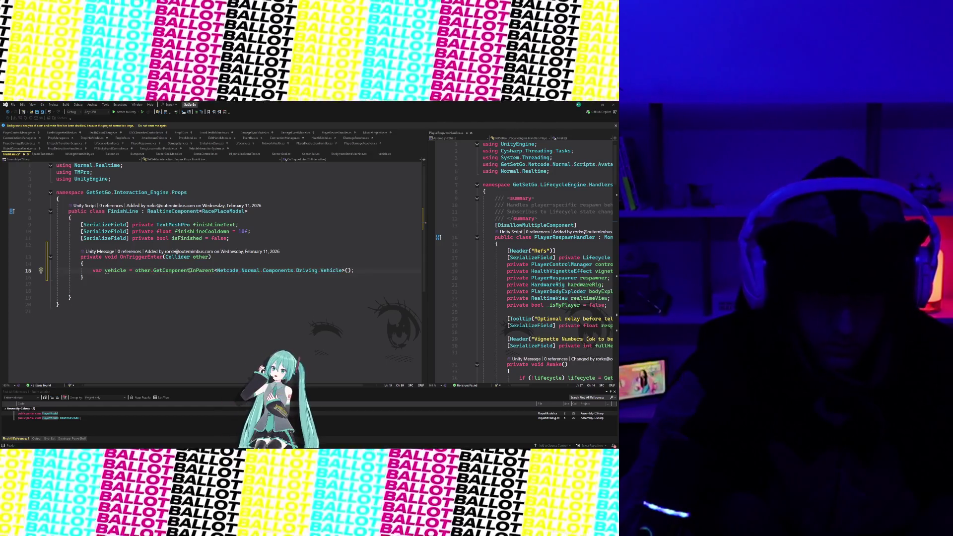
Add an empty null-check block for the vehicle below the lookup
key(Return)
key(Return)
key(BackSpace)
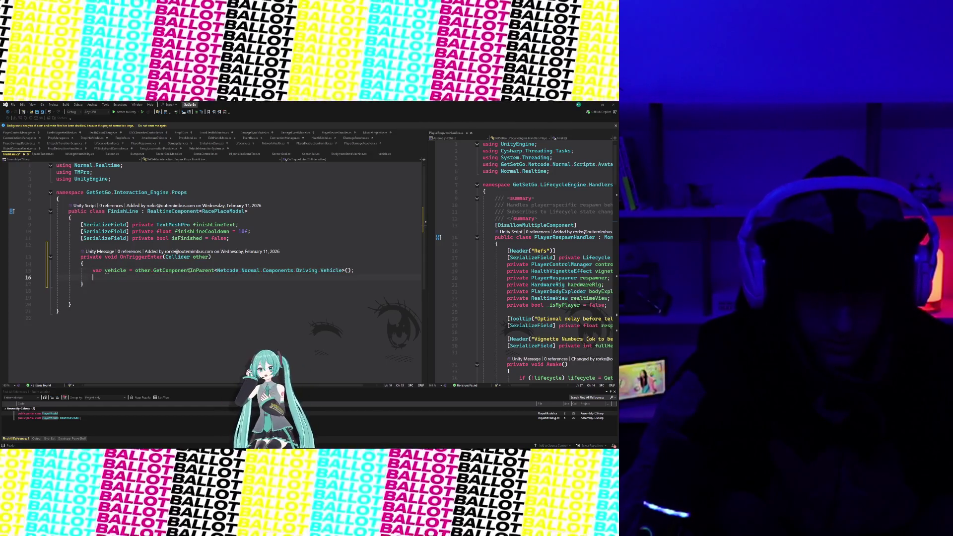
text(if(vehicle )
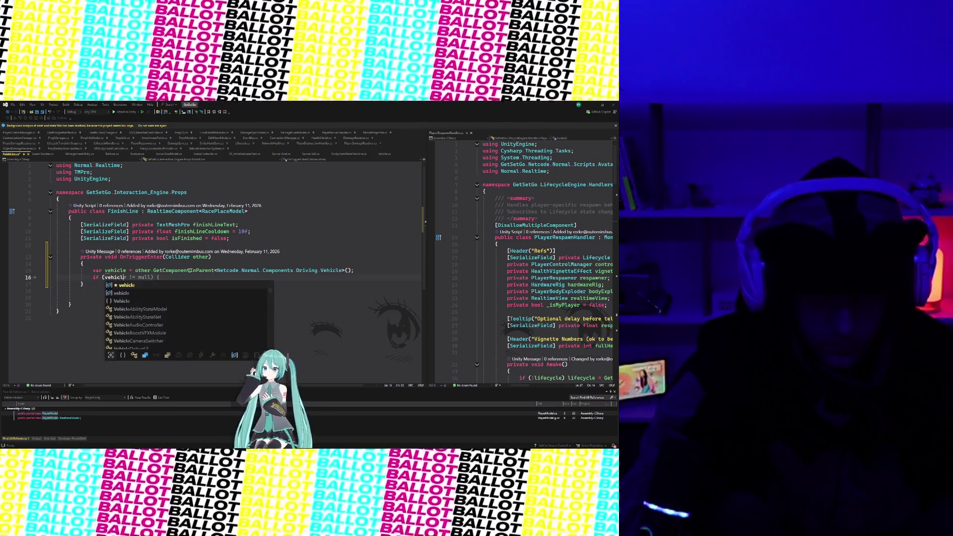
text(ull))
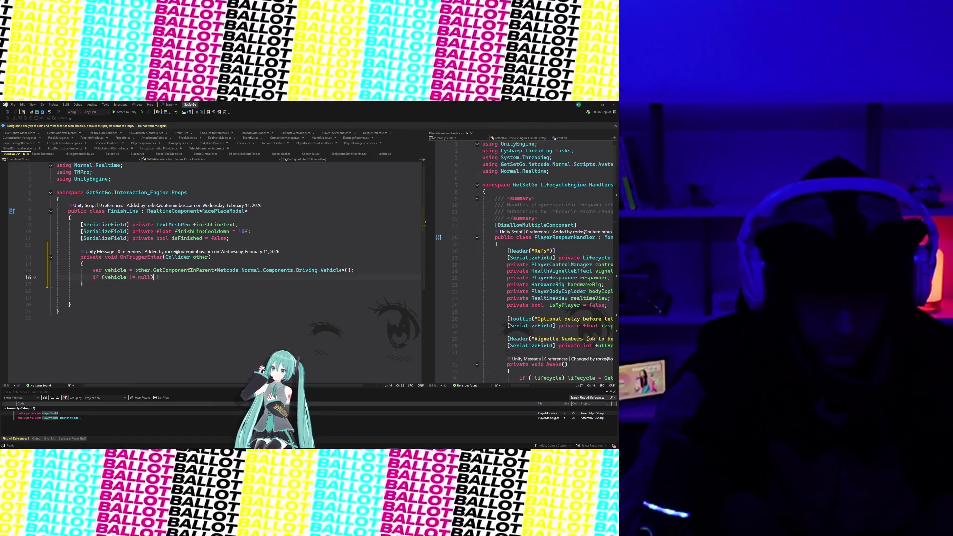
text({)
key(Return)
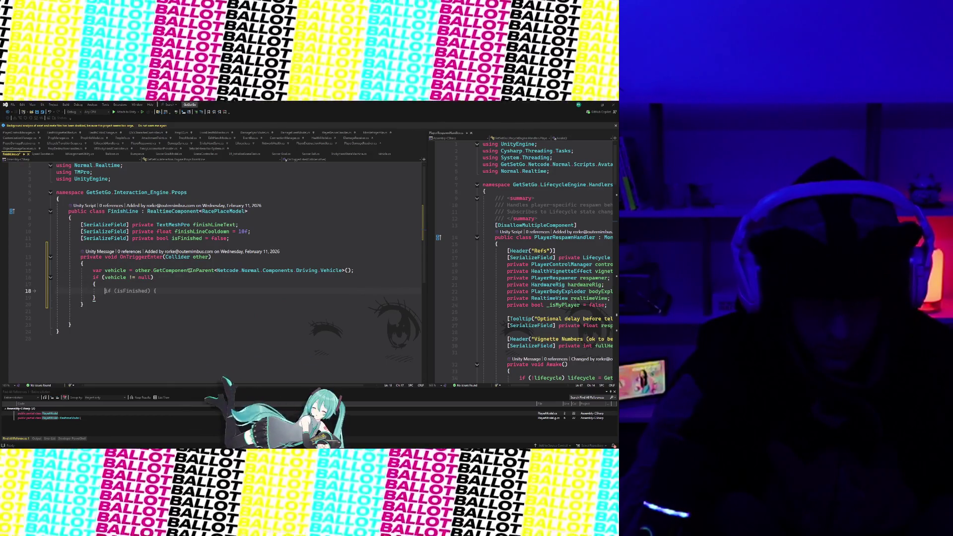
scroll(153, 282, right, 1)
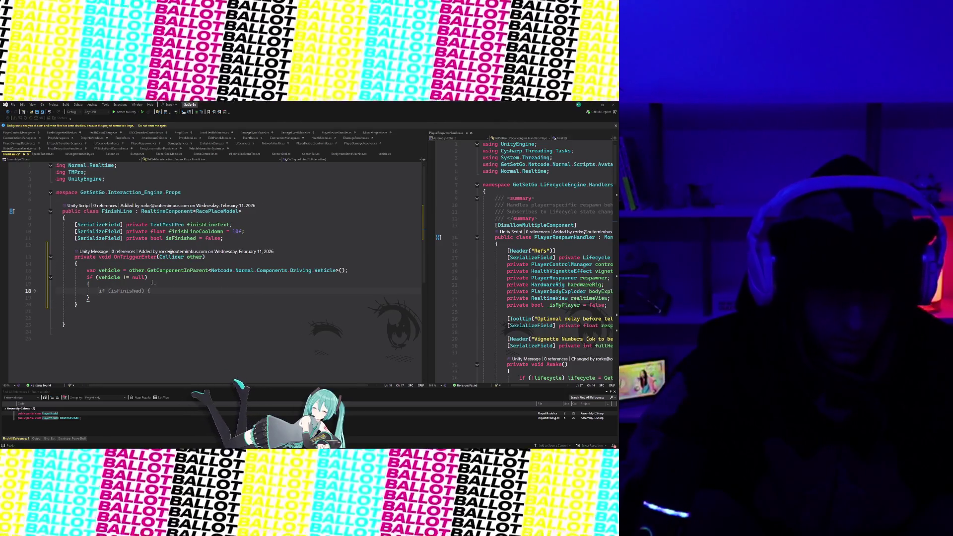
scroll(153, 282, left, 1)
Insert 'if (isFinished) return;' as the first line of OnTriggerEnter
click(131, 265)
key(Return)
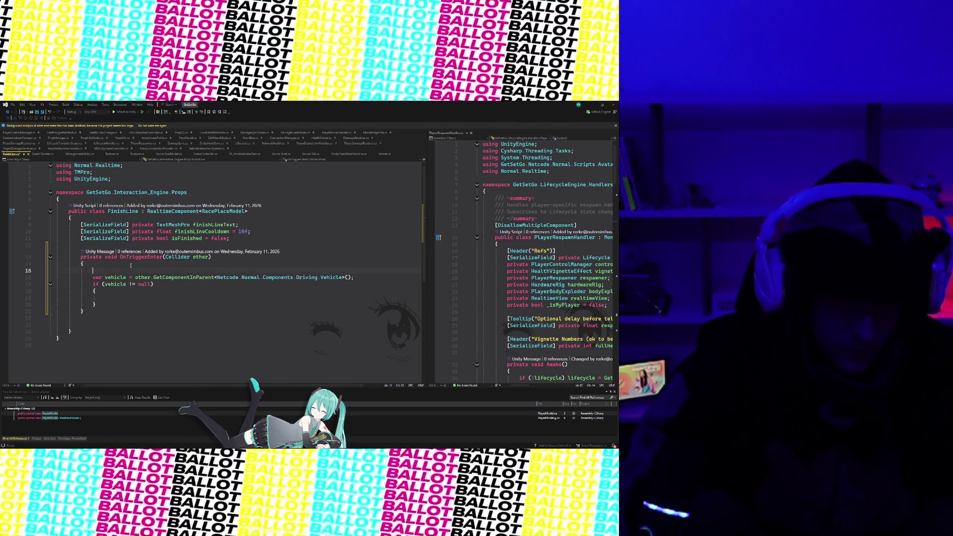
text(if )
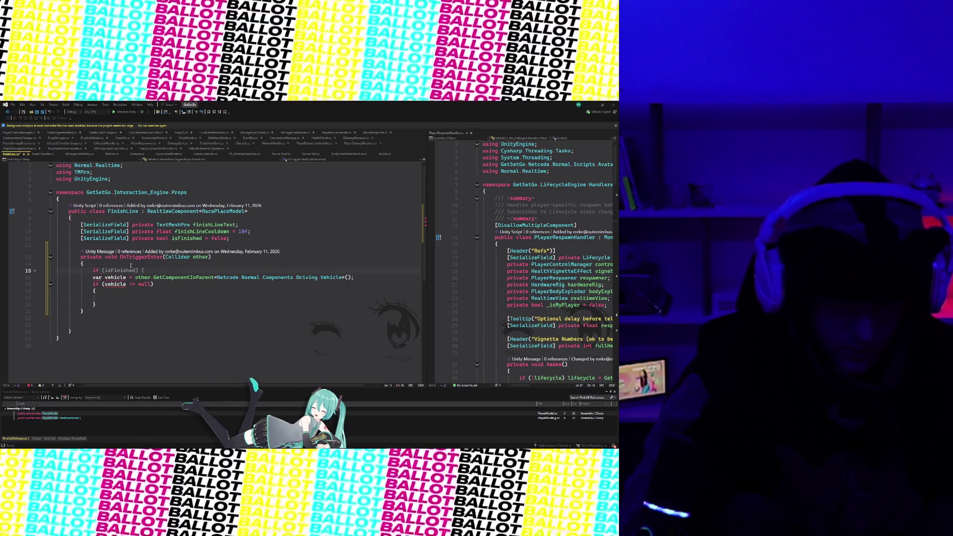
text((isFinish)
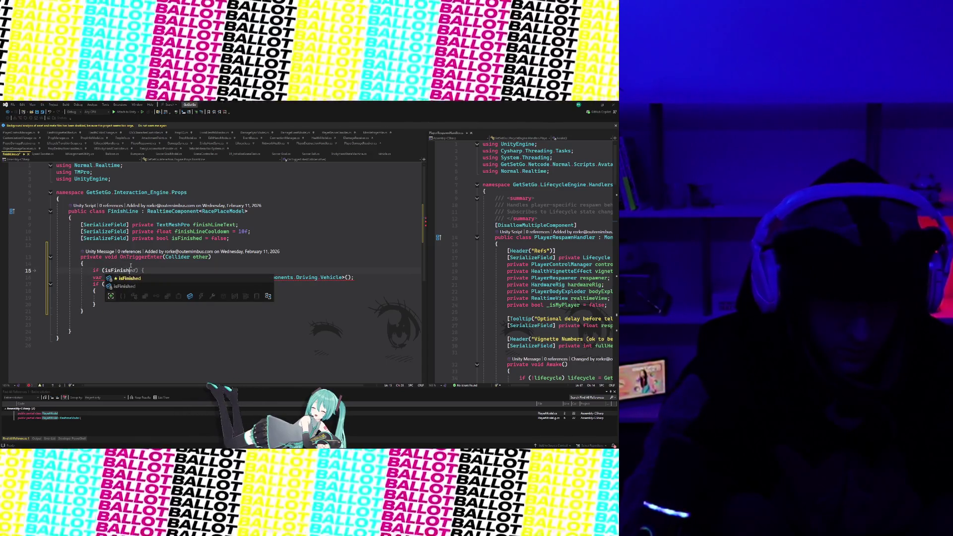
text(ed) return;)
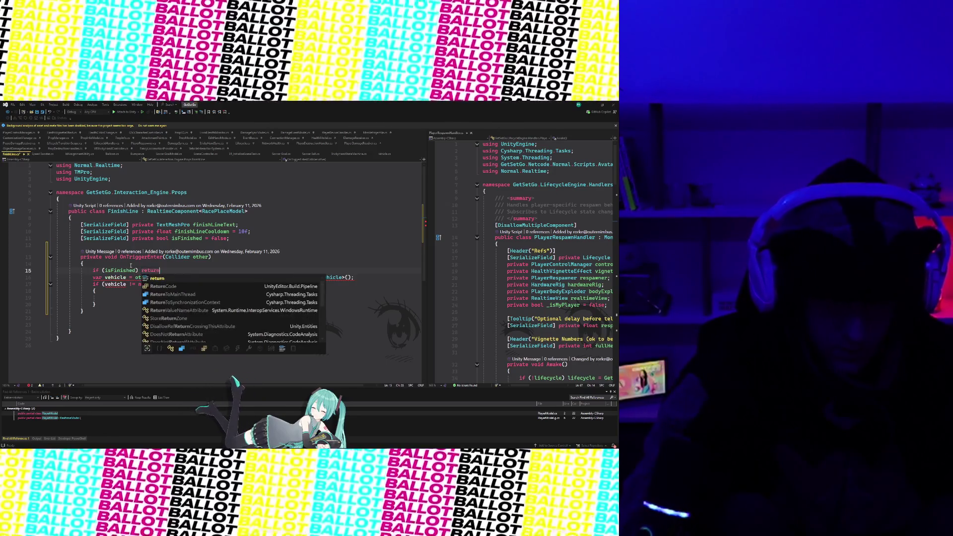
key(Return)
Add 'isFinished = true;' right after the guard, before the vehicle lookup
click(95, 304)
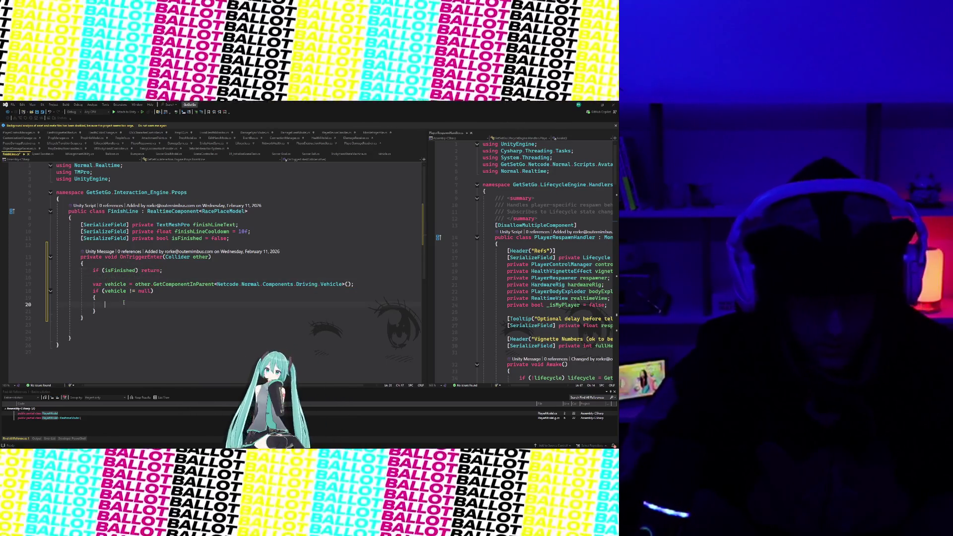
click(116, 279)
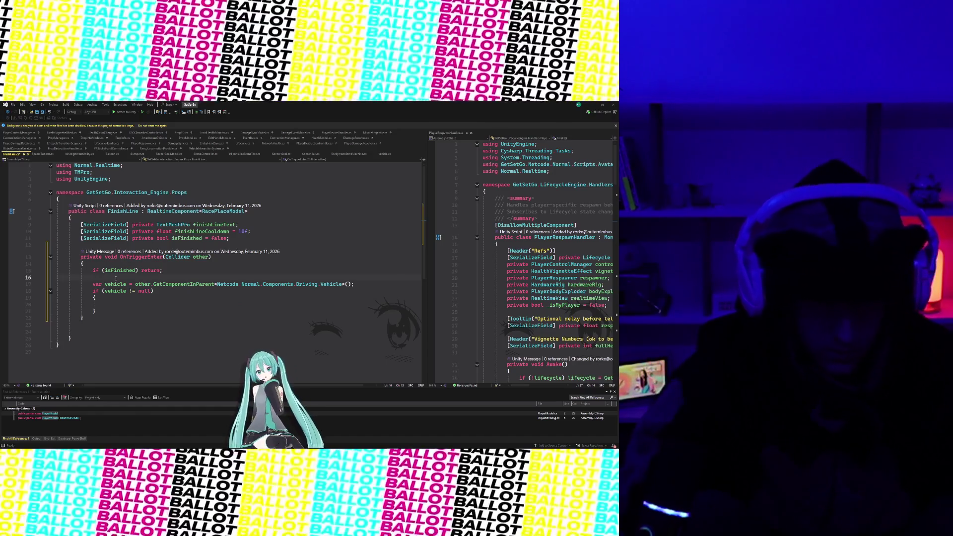
key(Return)
text(isFinished = true;)
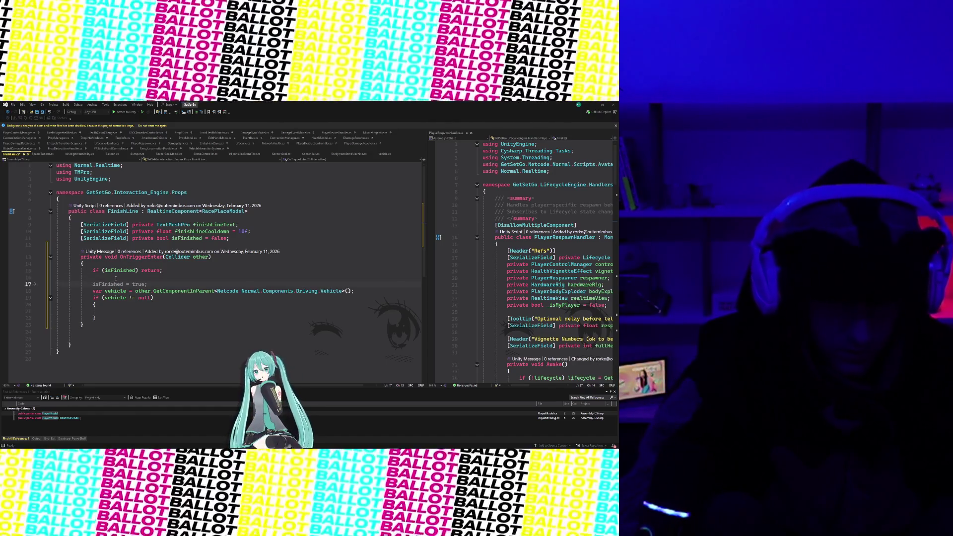
key(Down)
key(Down)
key(Down)
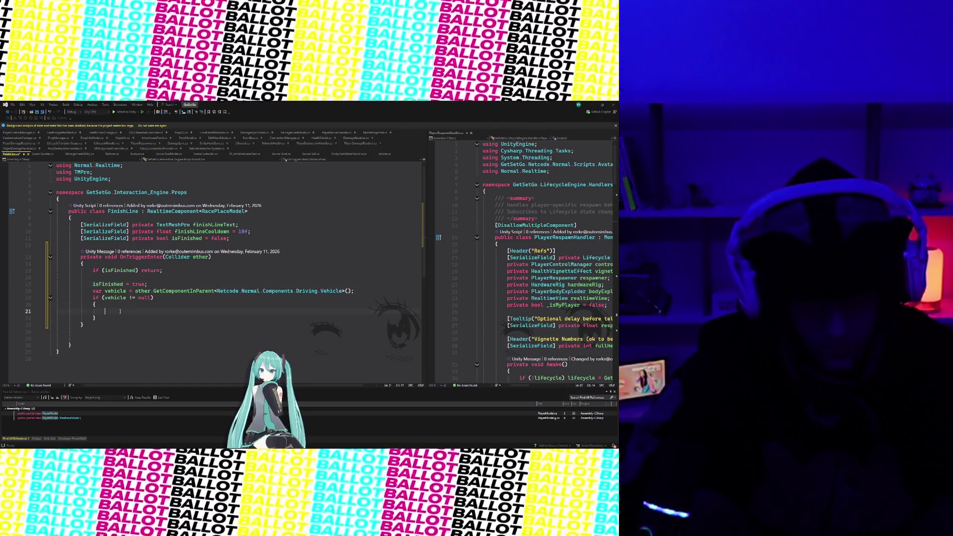
click(38, 287)
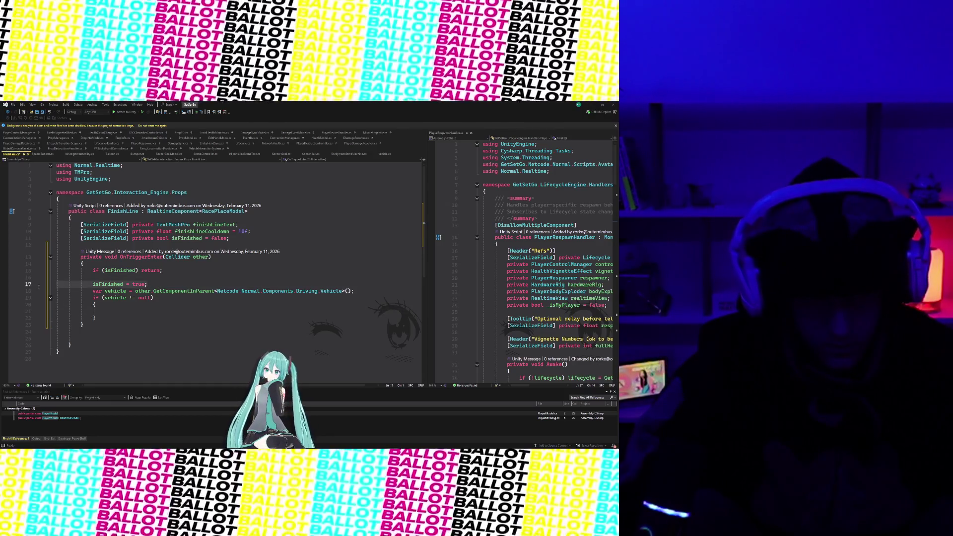
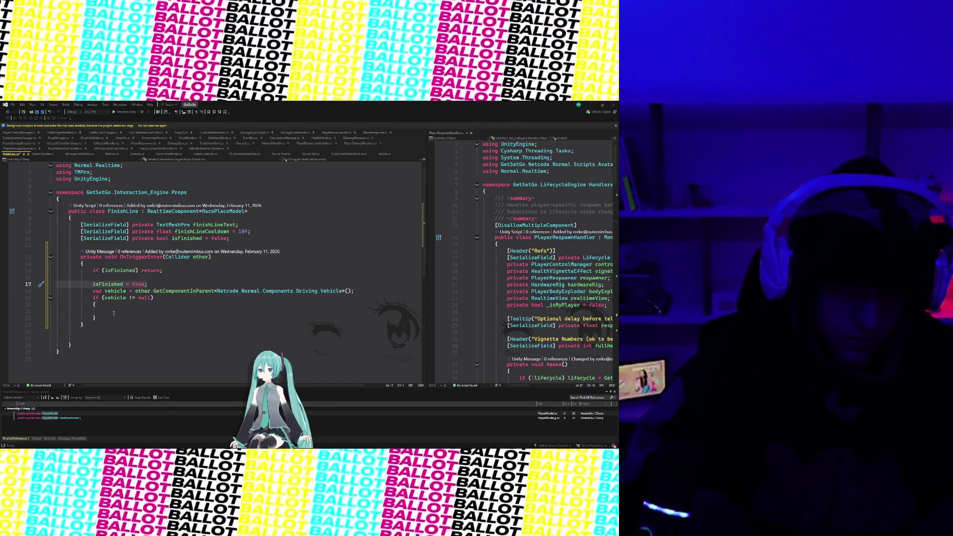
In the vehicle null-check block, add var realtimeTransform = vehicle.GetComponent<RealtimeTransform>();
click(114, 314)
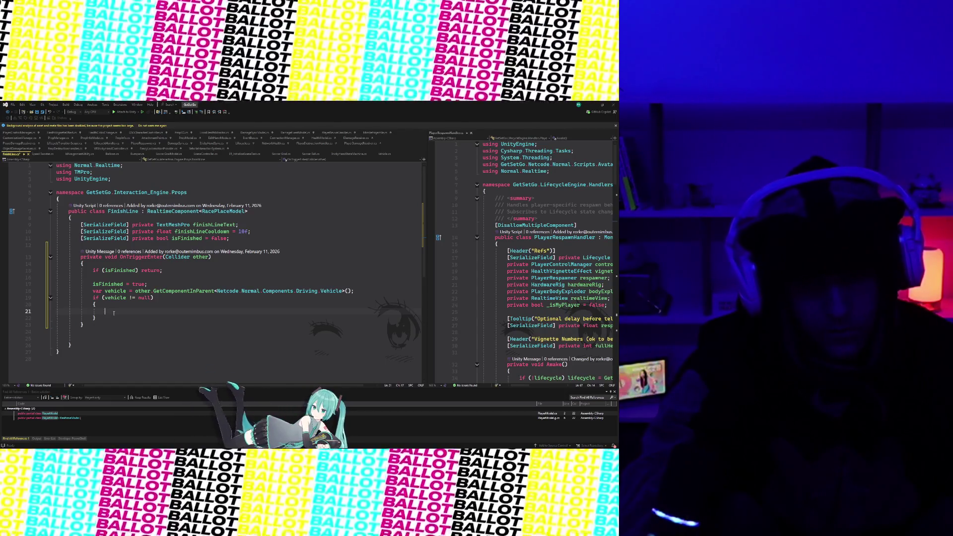
text(var realtimeTransform =)
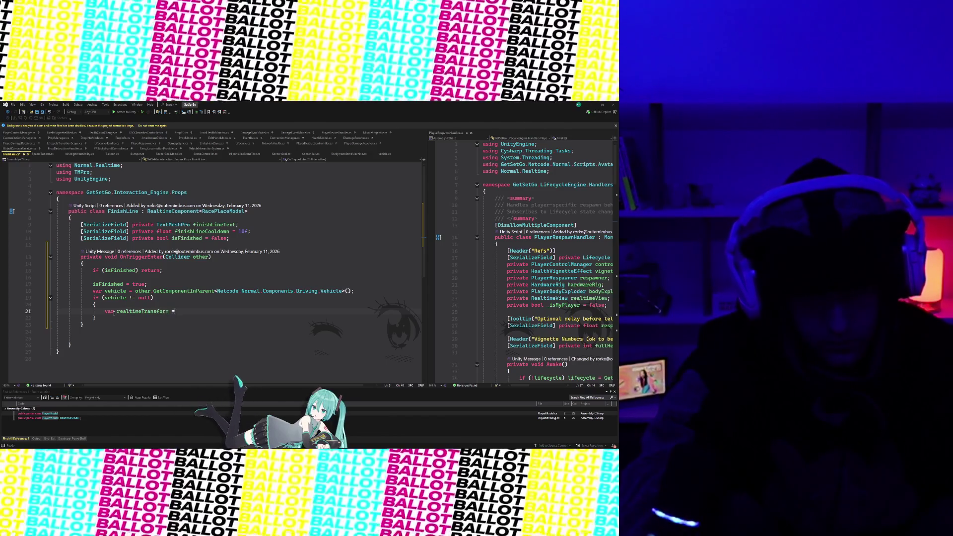
text( vehicl)
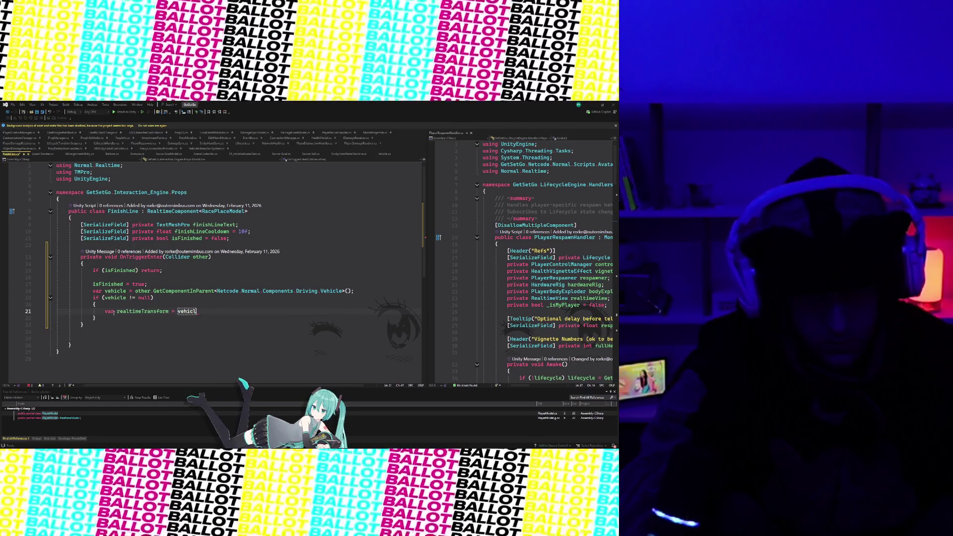
text(e)
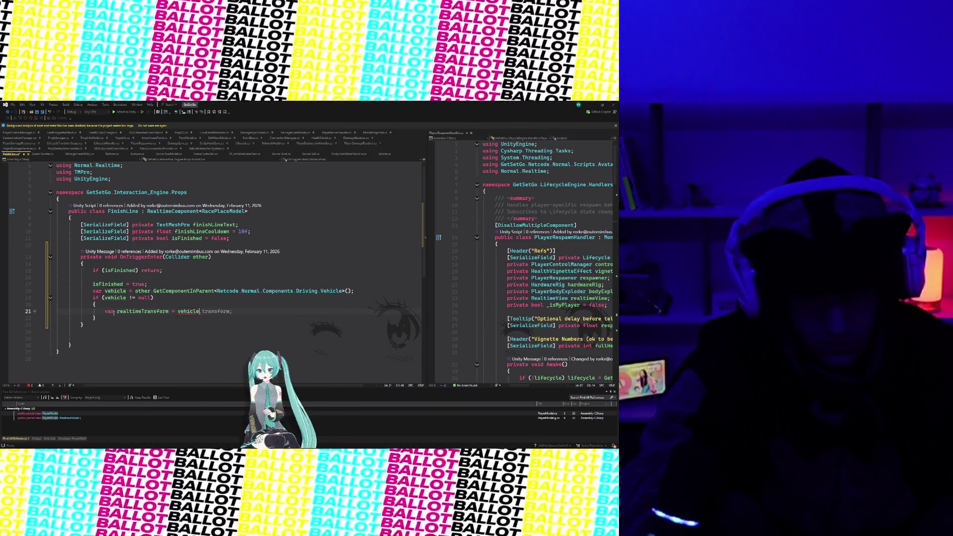
text(.getompo)
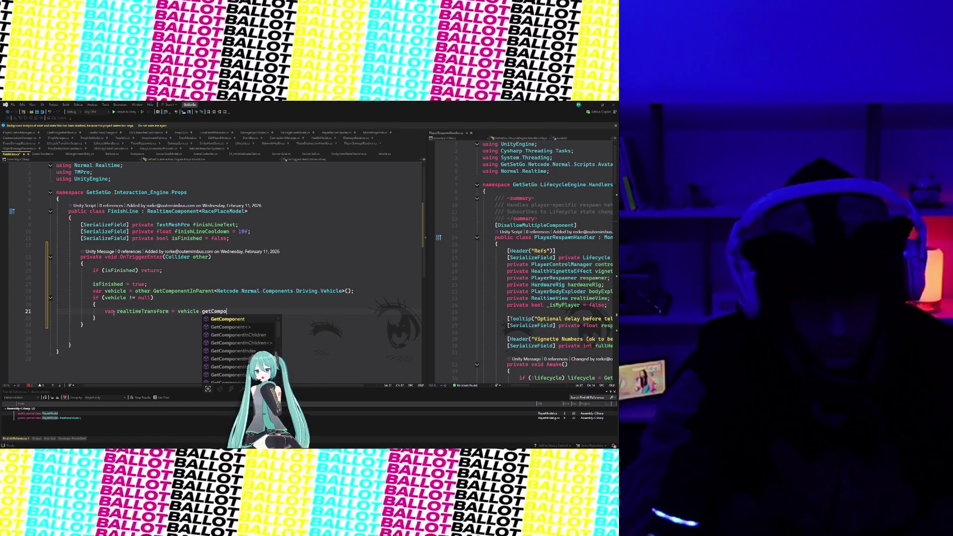
text(<realt)
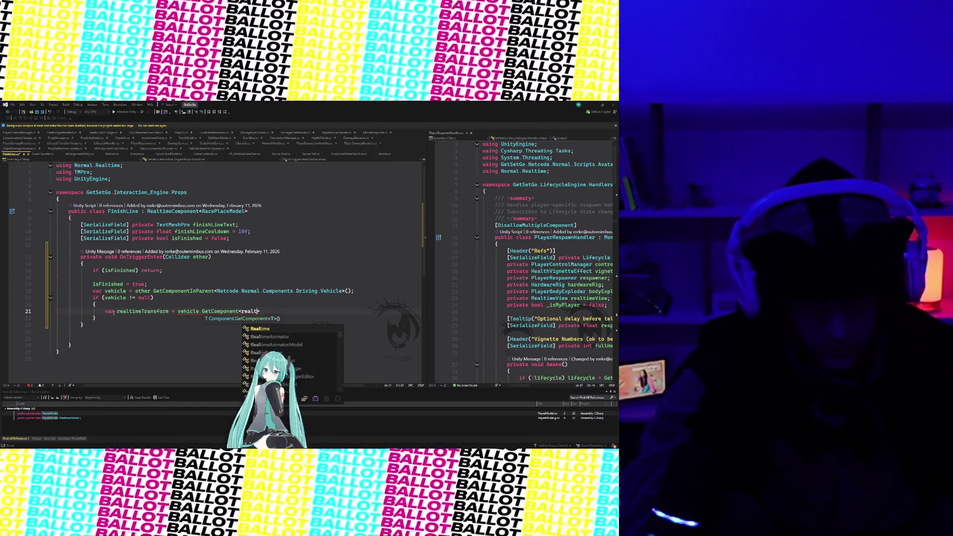
text(ran)
key(Tab)
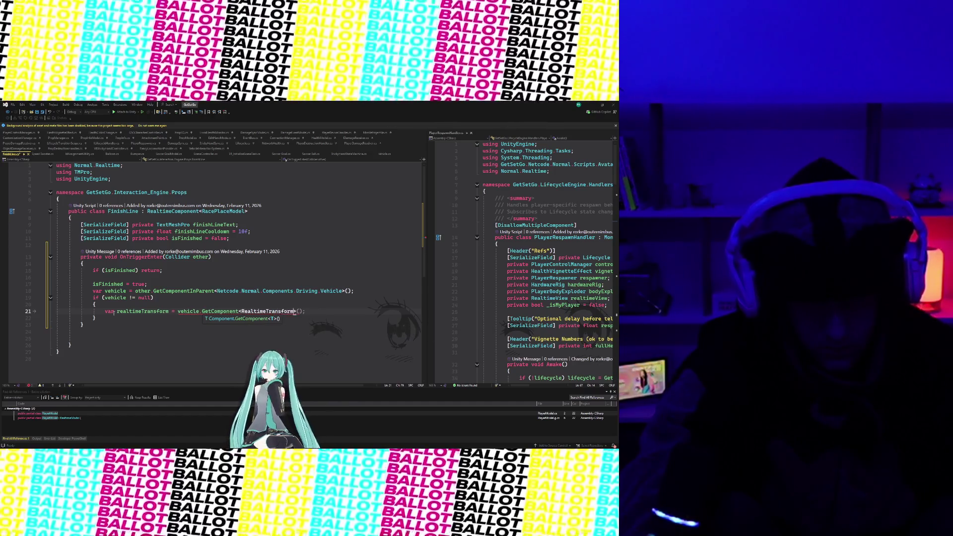
key(Return)
Below it, add an empty if (realtimeTransform != null) { } block
text(if)
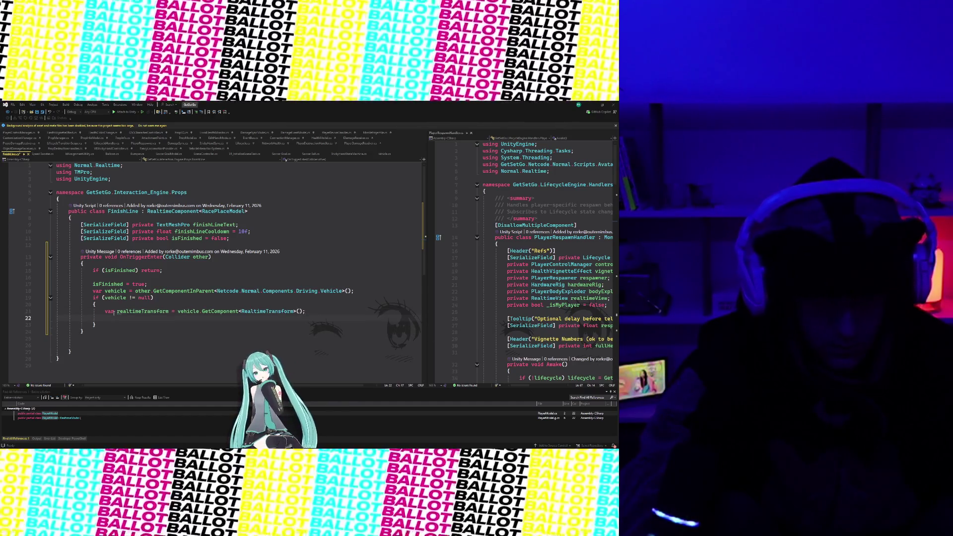
text( (realtimeTransform != null ))
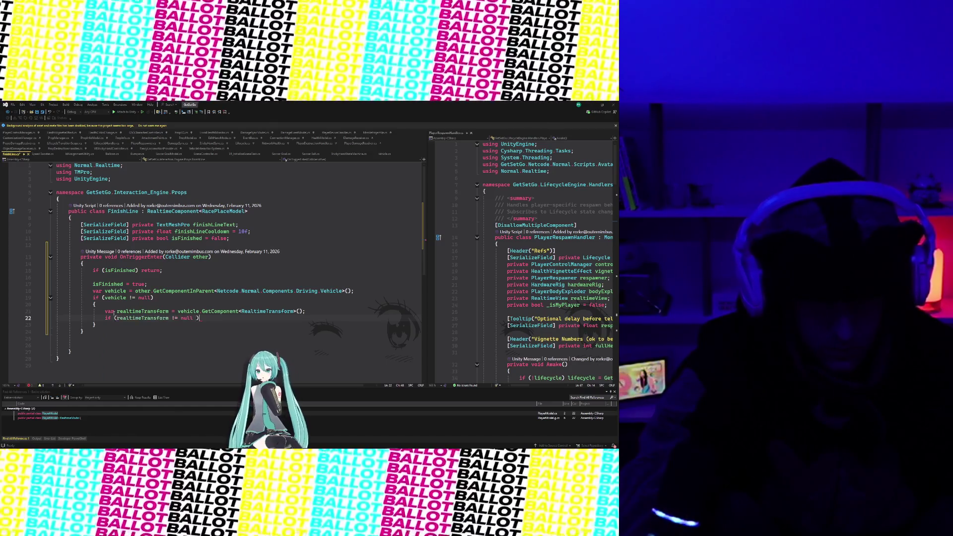
text({)
key(Return)
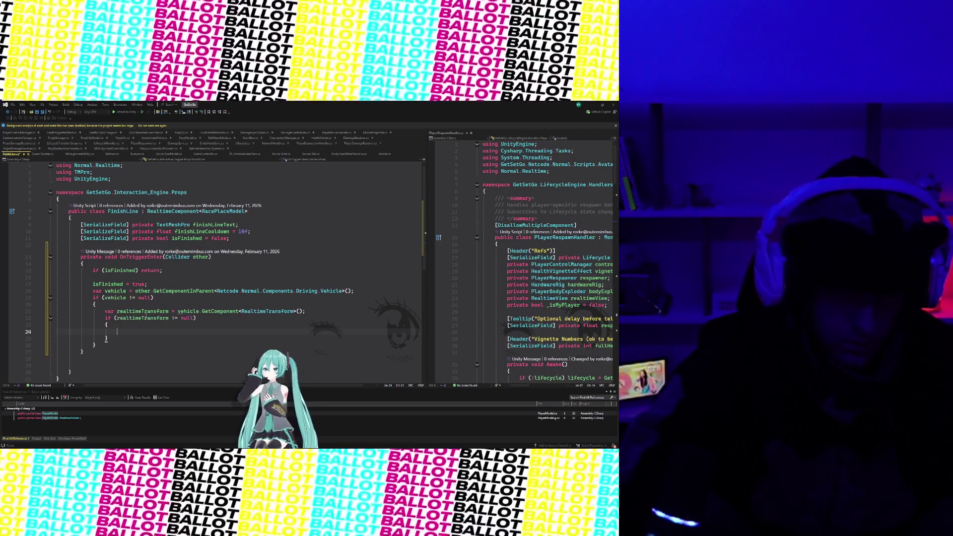
scroll(191, 306, down, 1)
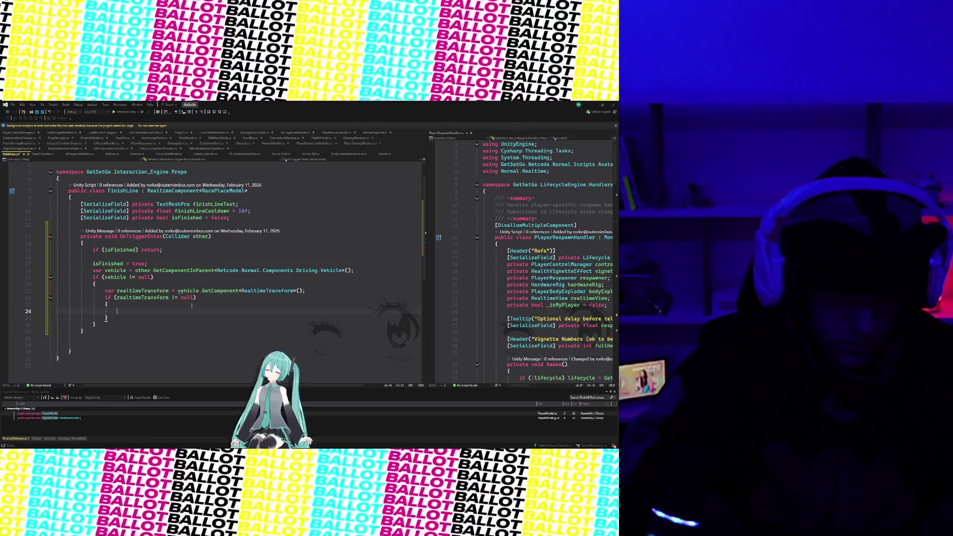